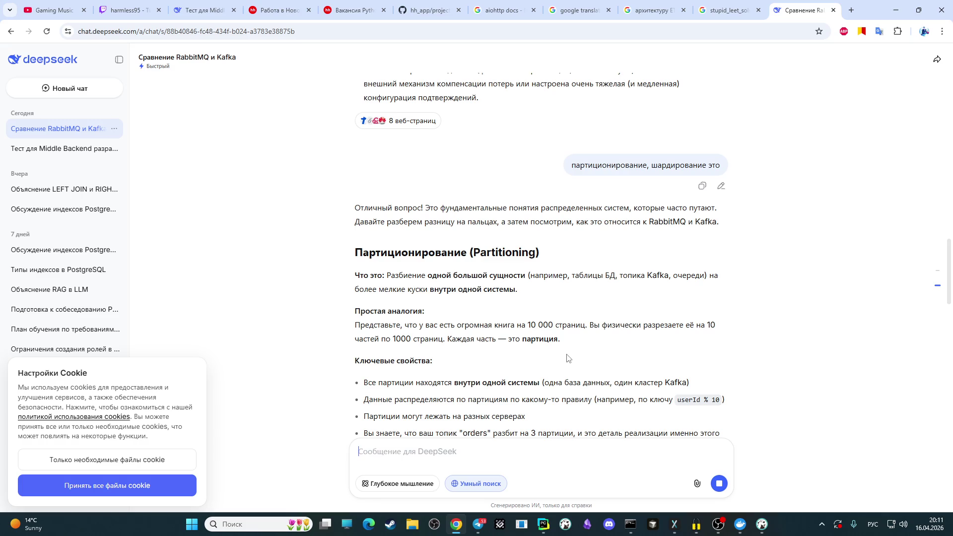
- Scroll the answer from Partitioning down to the Шардирование section's key properties
scroll(571, 350, down, 2)
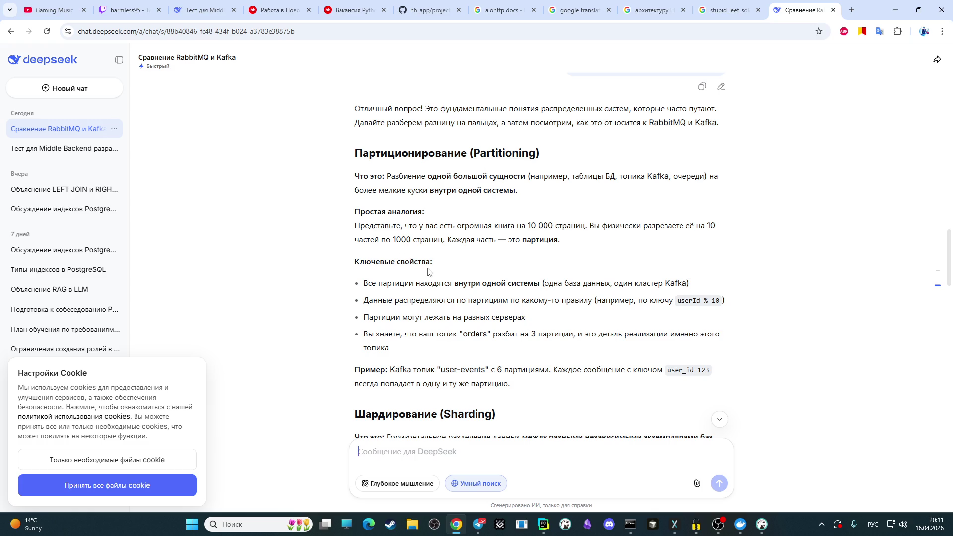
scroll(436, 269, down, 1)
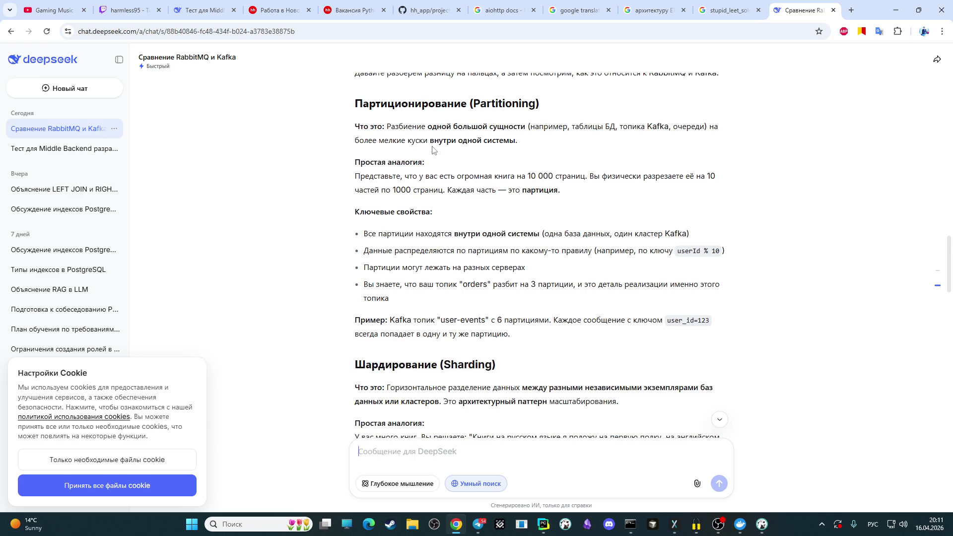
scroll(440, 150, down, 3)
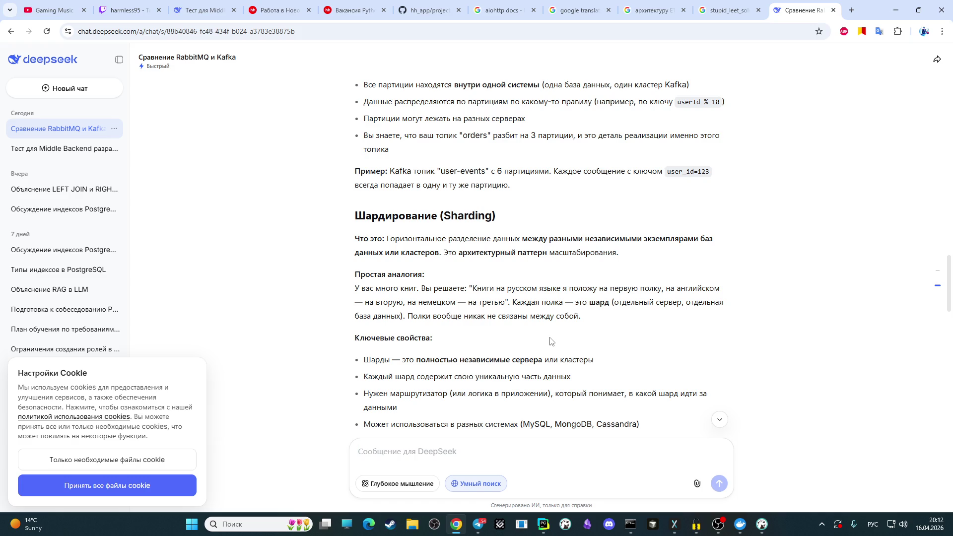
- Scroll down through the 'Главная разница' table to the 'На примере RabbitMQ vs Kafka' example
scroll(471, 312, down, 2)
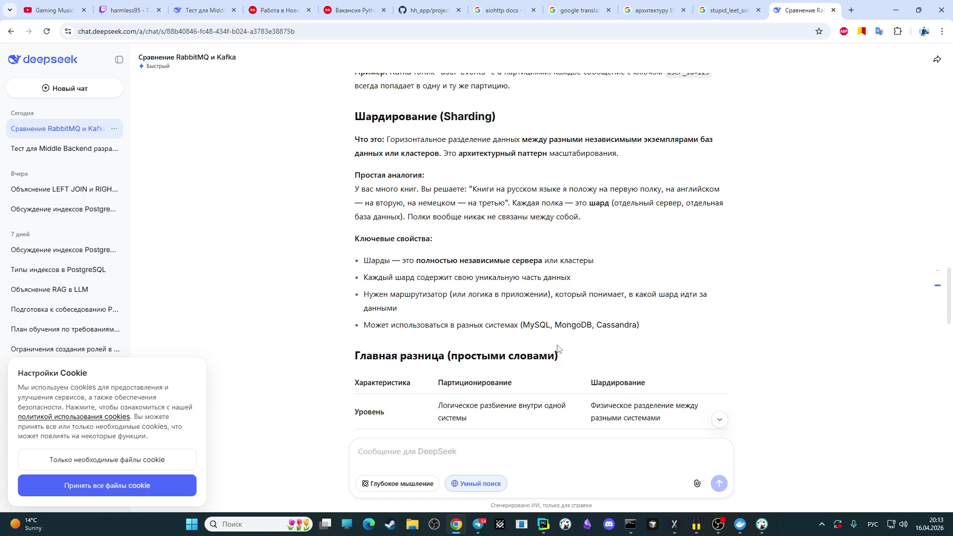
scroll(557, 350, down, 2)
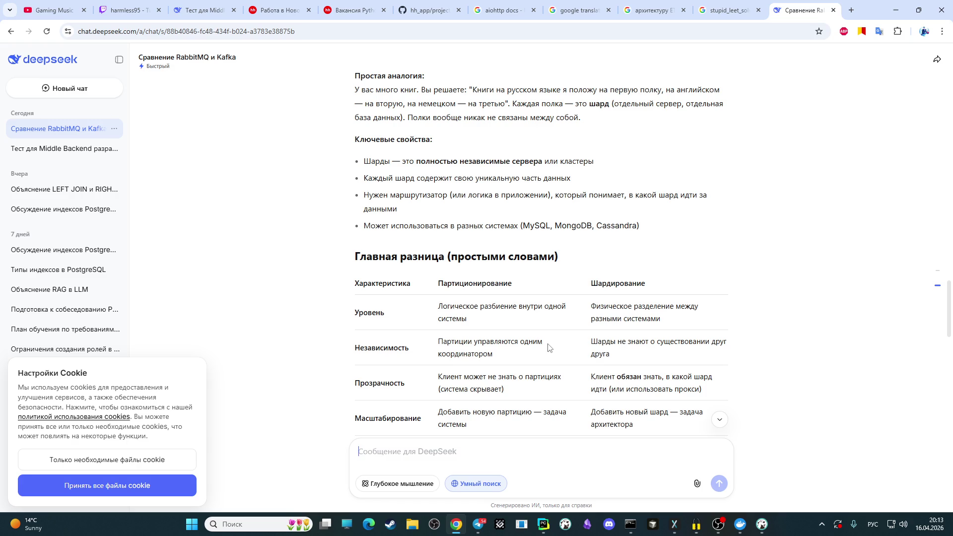
scroll(534, 327, down, 3)
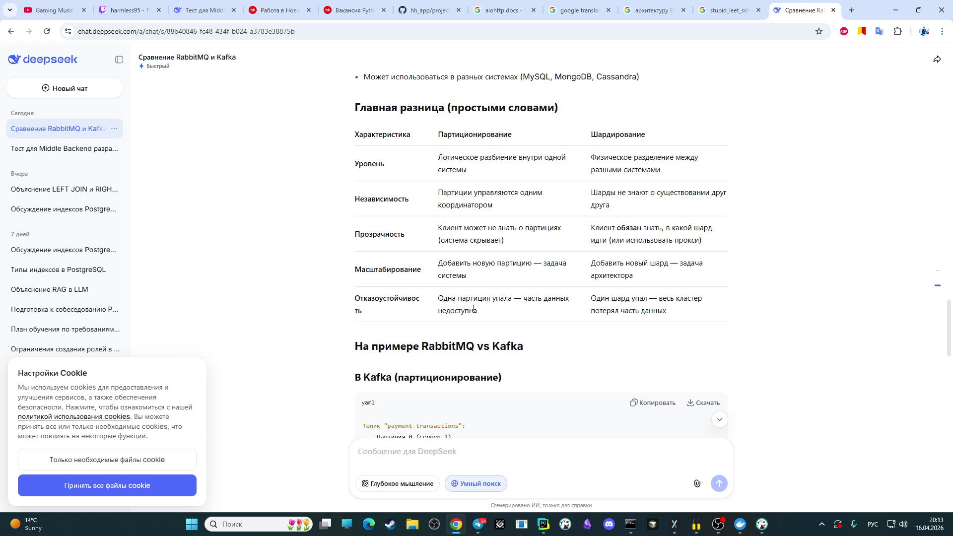
scroll(474, 308, down, 2)
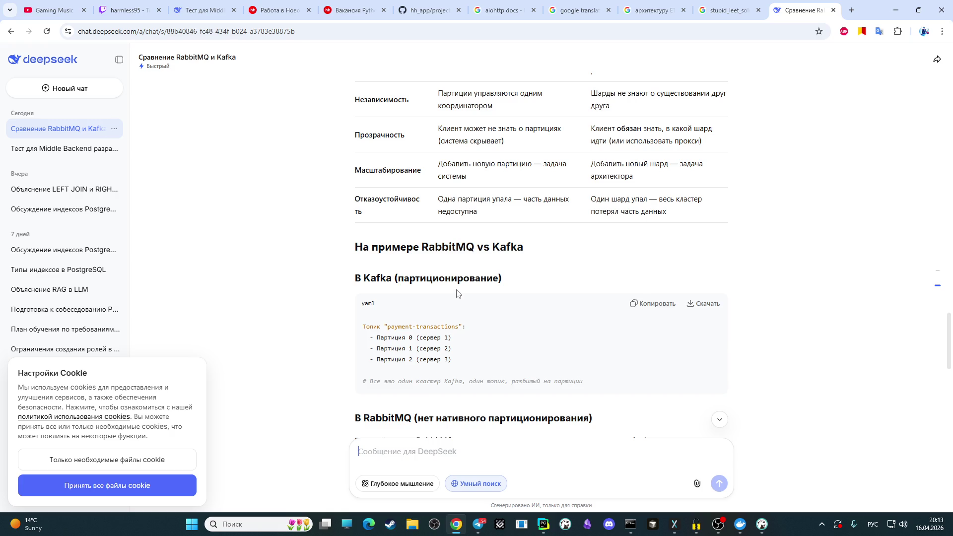
- Scroll past the Kafka yaml and RabbitMQ sections to the Python sharding code and CRM example
scroll(457, 293, down, 1)
scroll(457, 294, down, 1)
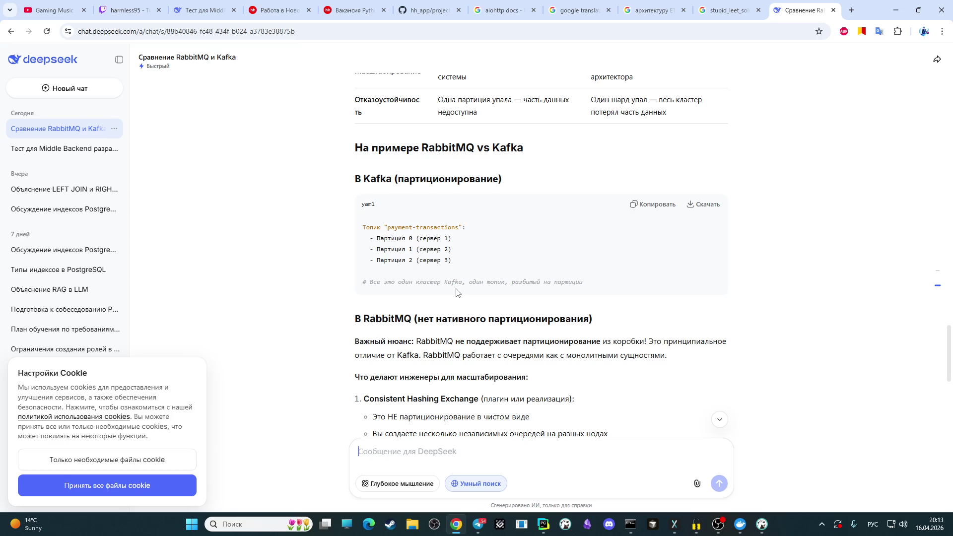
scroll(456, 293, down, 4)
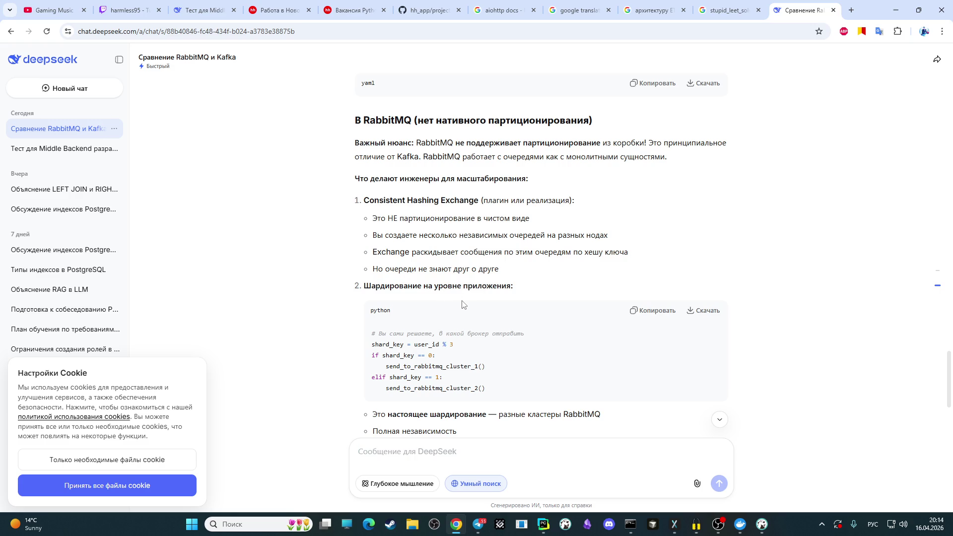
scroll(461, 305, down, 1)
scroll(461, 305, down, 1)
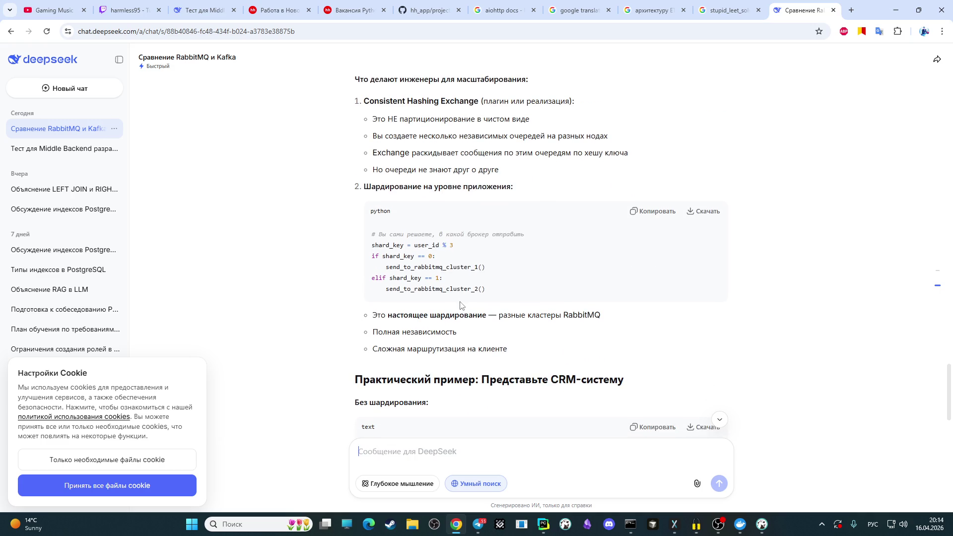
- Scroll back and forth through the myths-and-facts part of the RabbitMQ vs Kafka answer
scroll(461, 305, down, 4)
scroll(455, 307, down, 3)
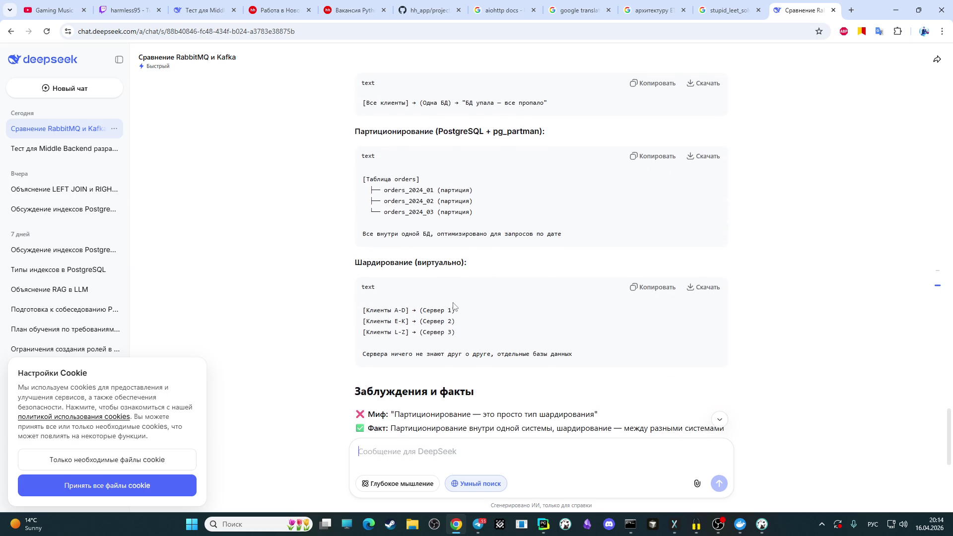
scroll(453, 306, up, 5)
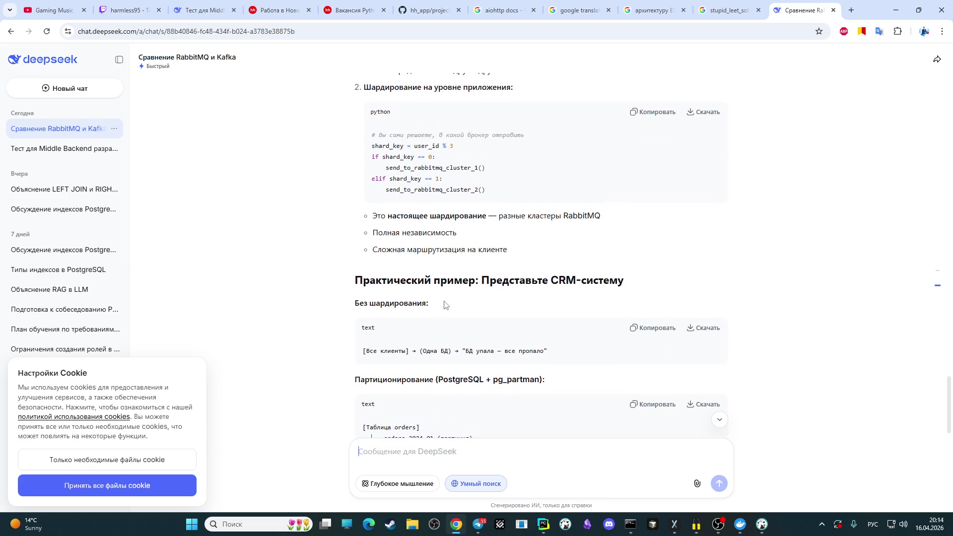
scroll(411, 249, down, 4)
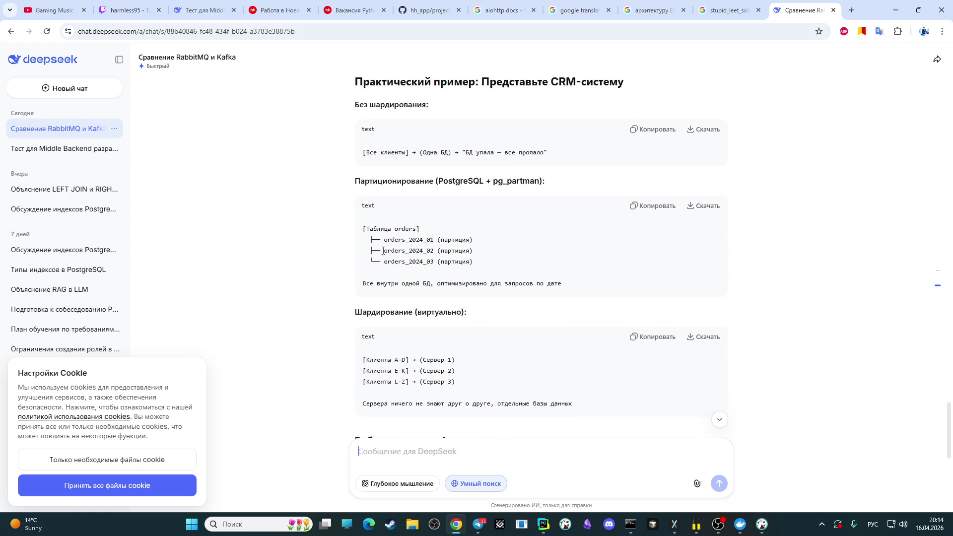
scroll(322, 243, down, 2)
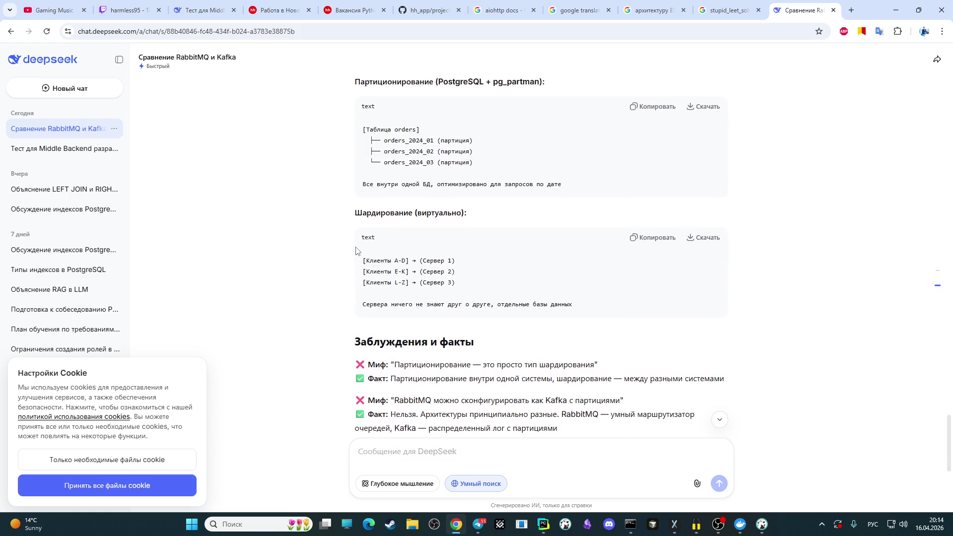
scroll(356, 251, up, 1)
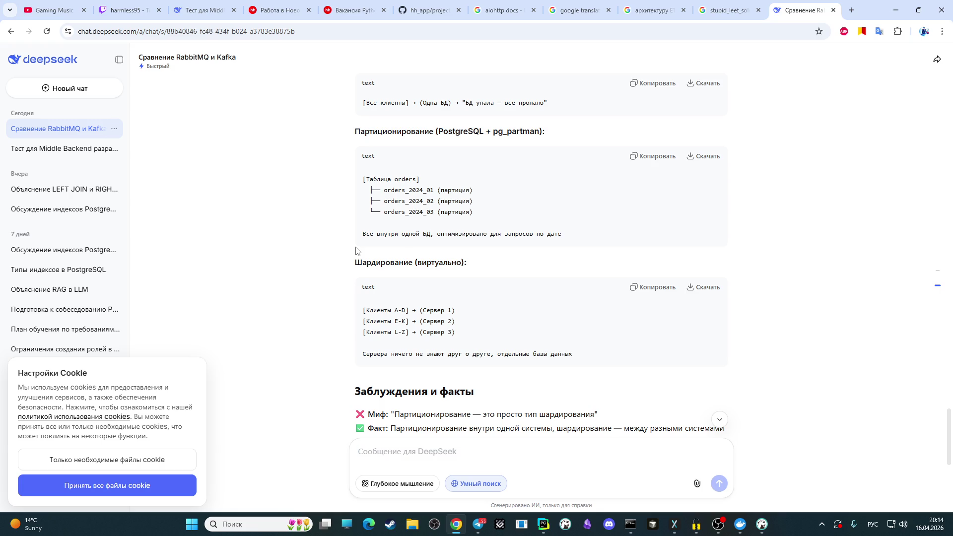
scroll(356, 251, down, 1)
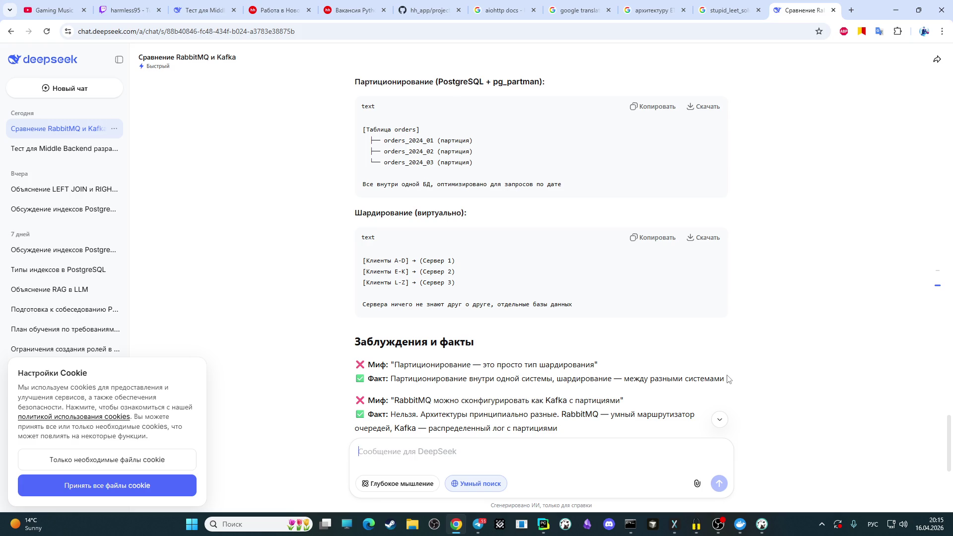
- Read on, then return to the 'Тест для Middle Backend разработчика' chat at Блок 5
scroll(620, 360, down, 2)
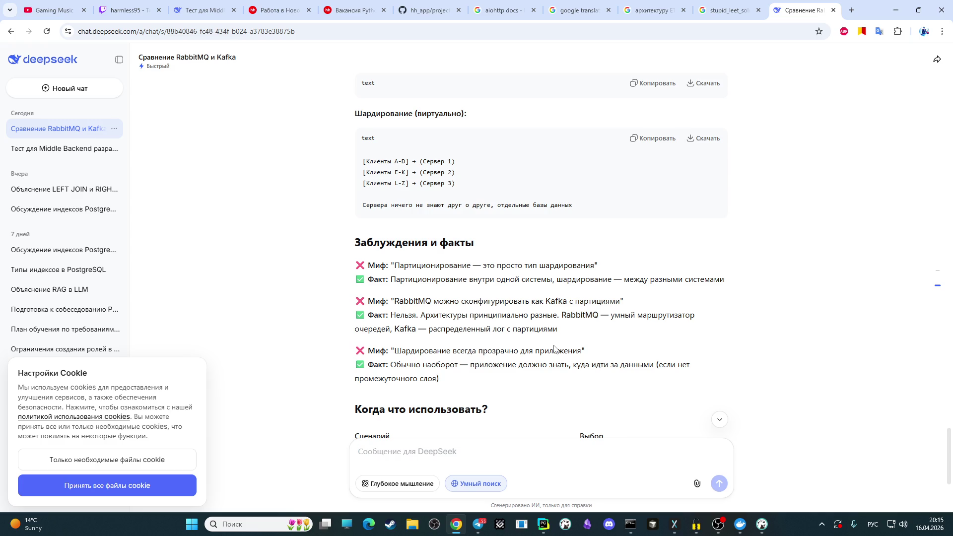
scroll(555, 348, down, 2)
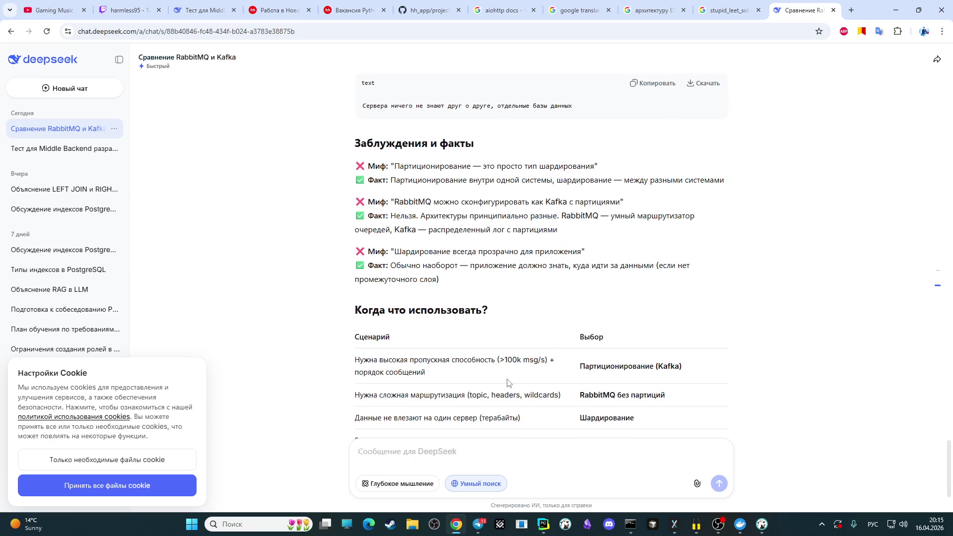
scroll(507, 382, down, 2)
scroll(506, 381, up, 2)
scroll(506, 381, up, 2)
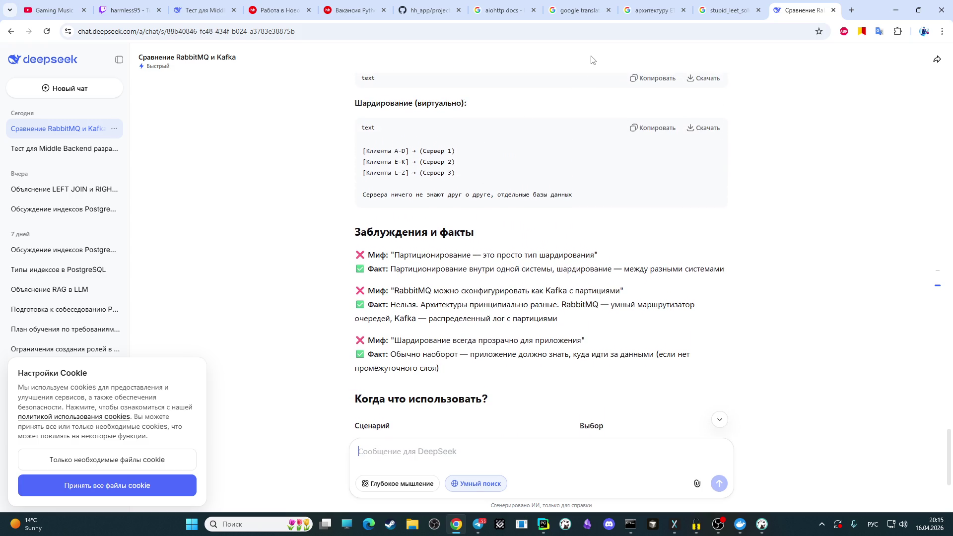
click(209, 8)
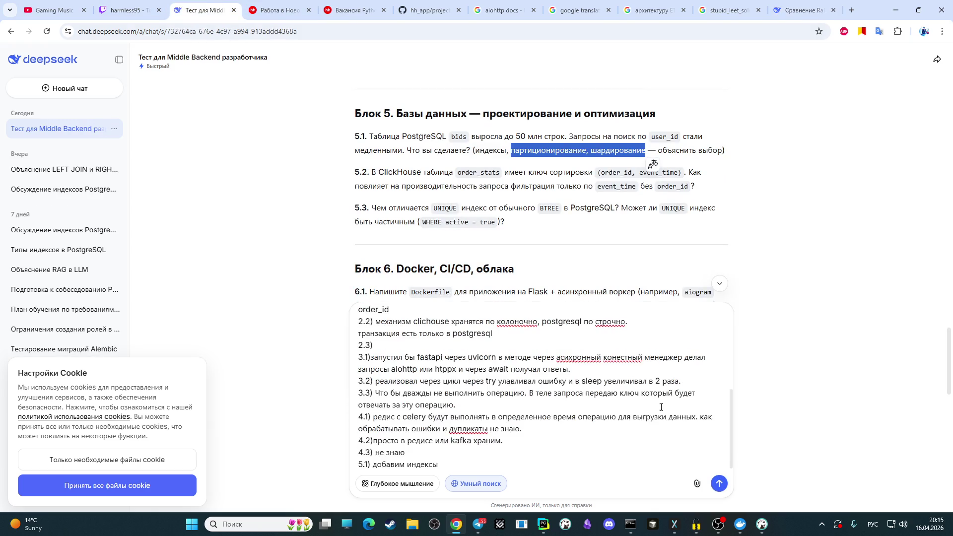
click(719, 527)
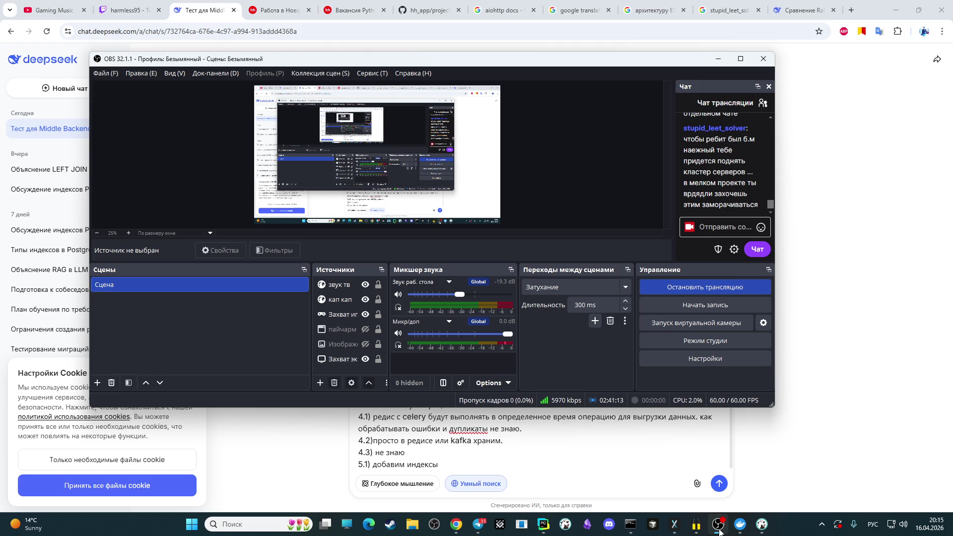
click(720, 528)
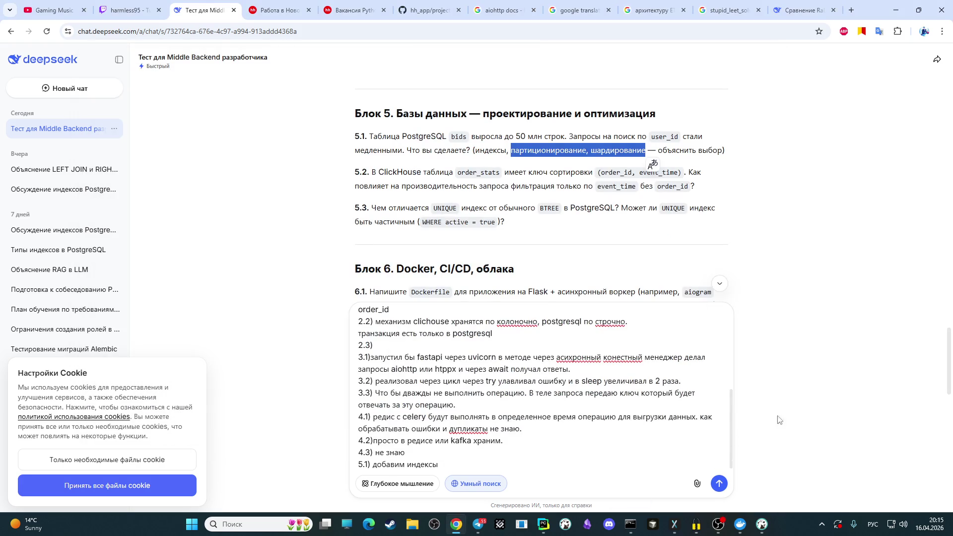
click(464, 470)
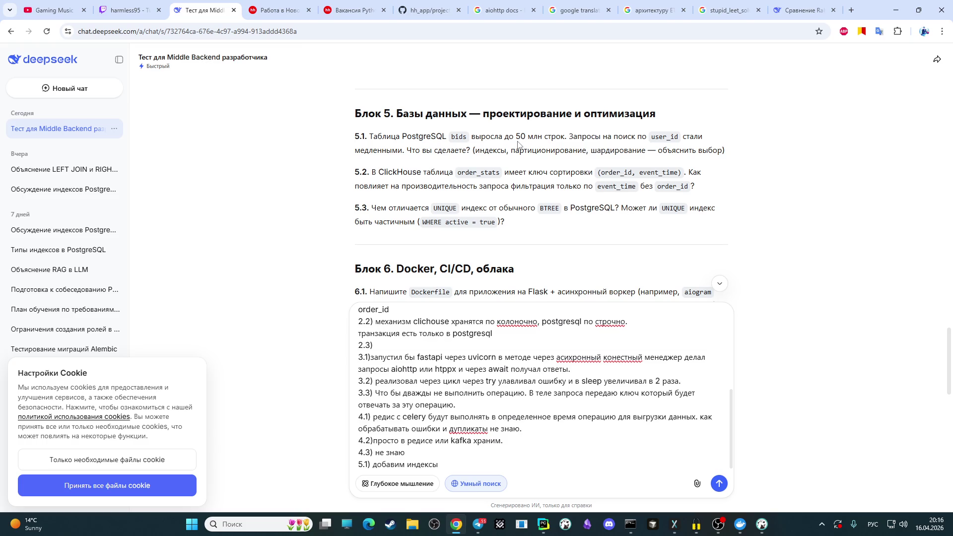
- Glance at the RabbitMQ chat, then begin a '5.2)' line under answer 5.1 in the draft
click(807, 7)
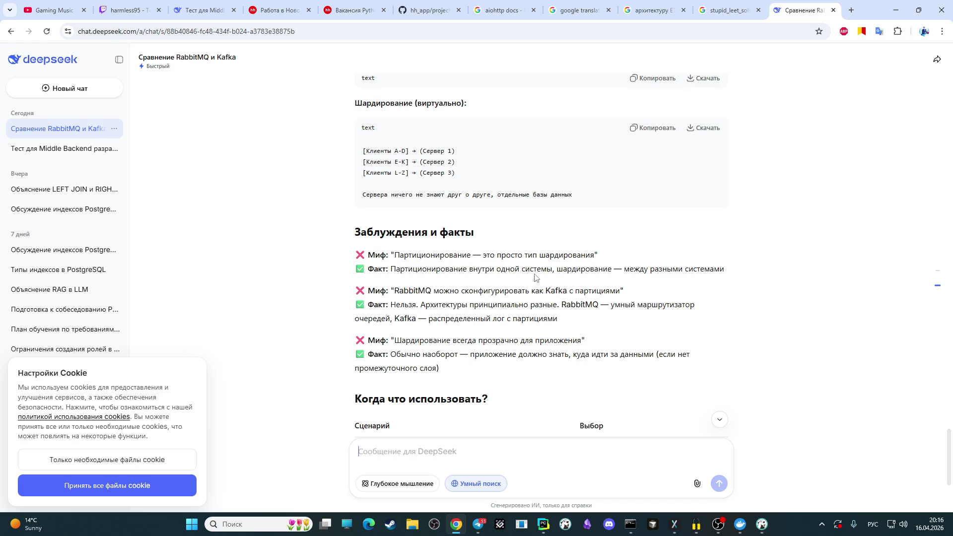
click(204, 10)
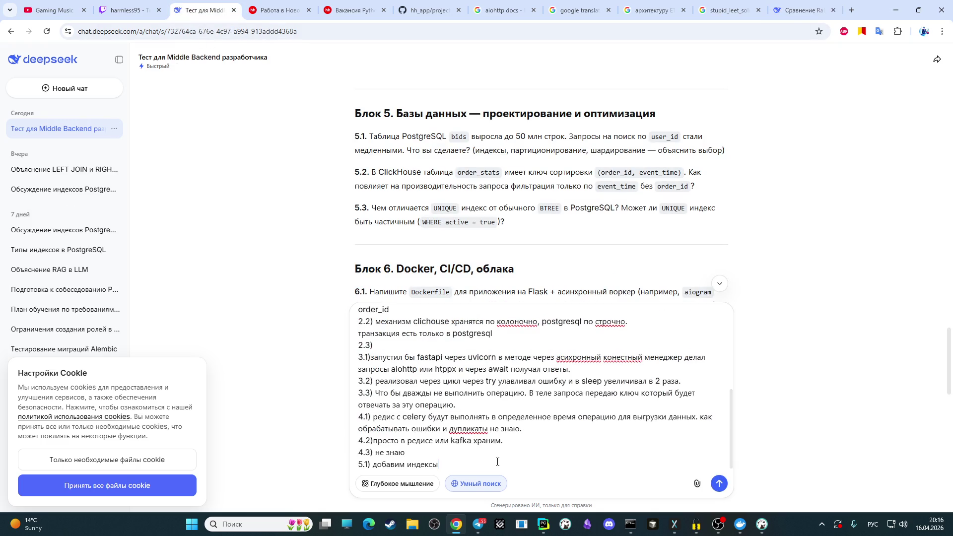
key(shift+Return)
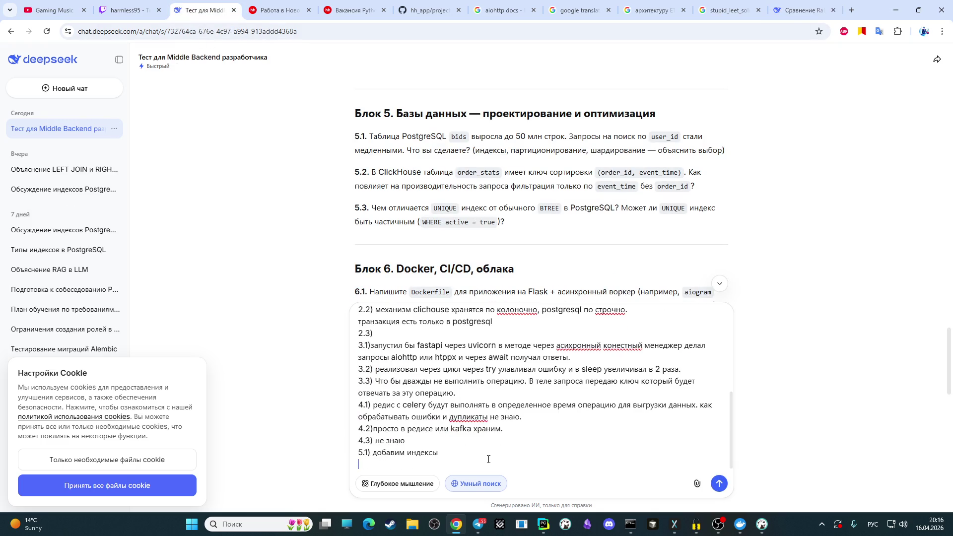
text(5)
text(.2)
text())
- Write answer 5.2: without event_time queries run slowly, as the index covers only order_id
text(без)
key(alt+shift)
text(even)
text(t_t)
text(ime)
key(alt+shift)
text(запросы б)
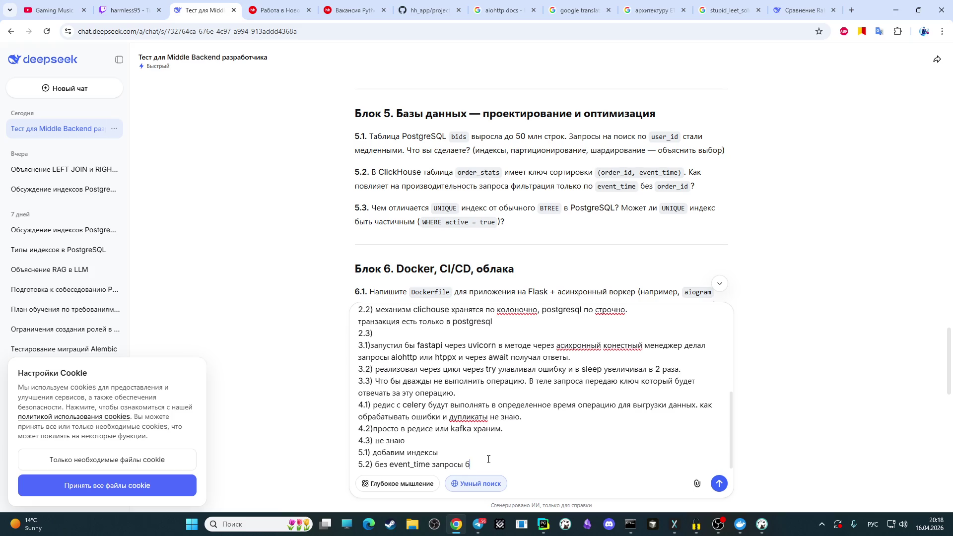
text(удут долго выпо)
text(лняться, )
text(така)
key(BackSpace)
text(как ин)
text(декс распр)
text(острани)
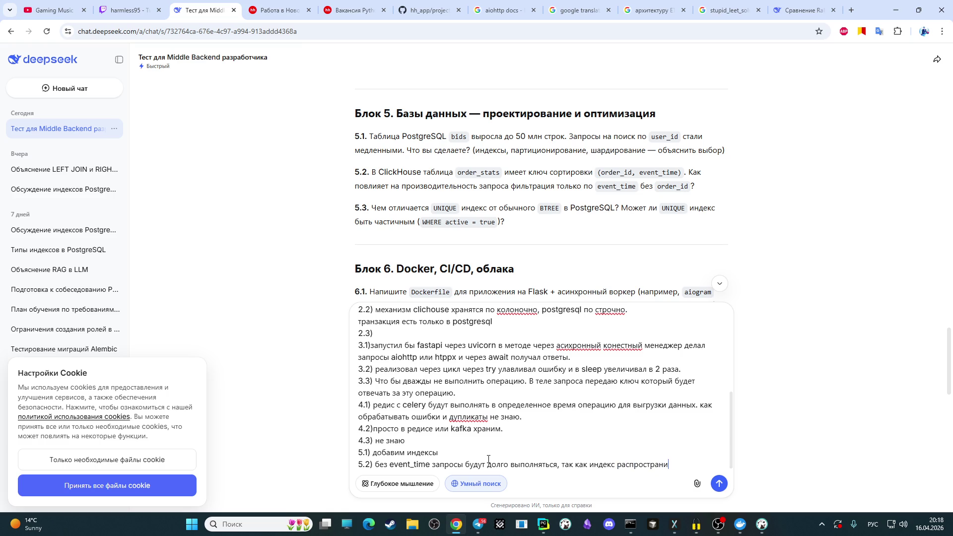
text(тся только на)
key(alt+shift)
text( order)
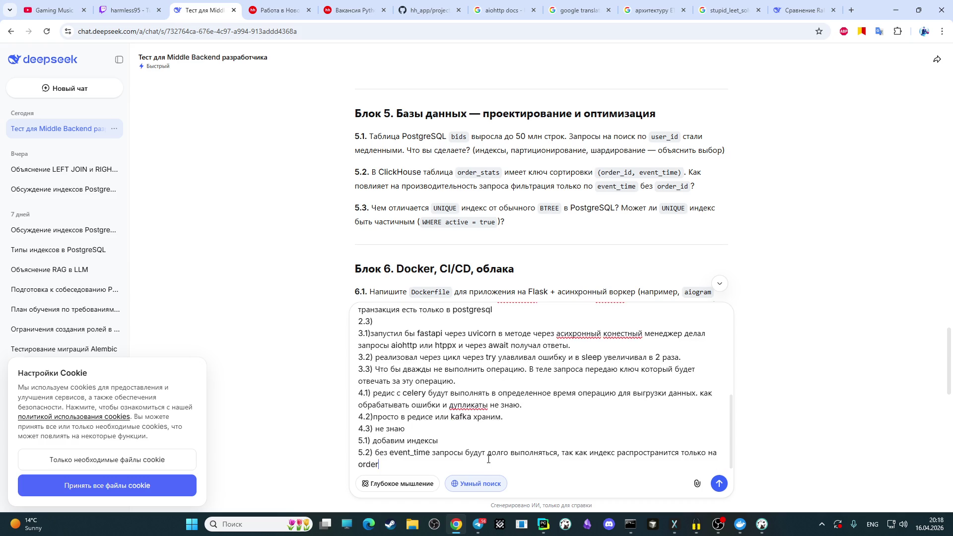
text(_id)
- Start a new draft line labelled '5.3)'
key(shift+Return)
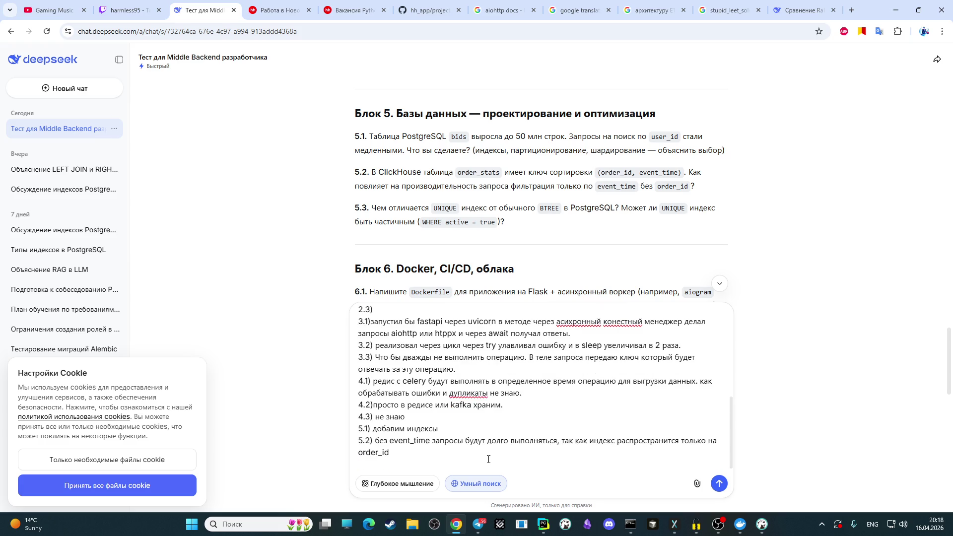
text(5/)
key(BackSpace)
text(.3))
- Highlight 'UNIQUE индекс' in question 5.3, then switch to the RabbitMQ and Kafka chat
drag(487, 208, 436, 210)
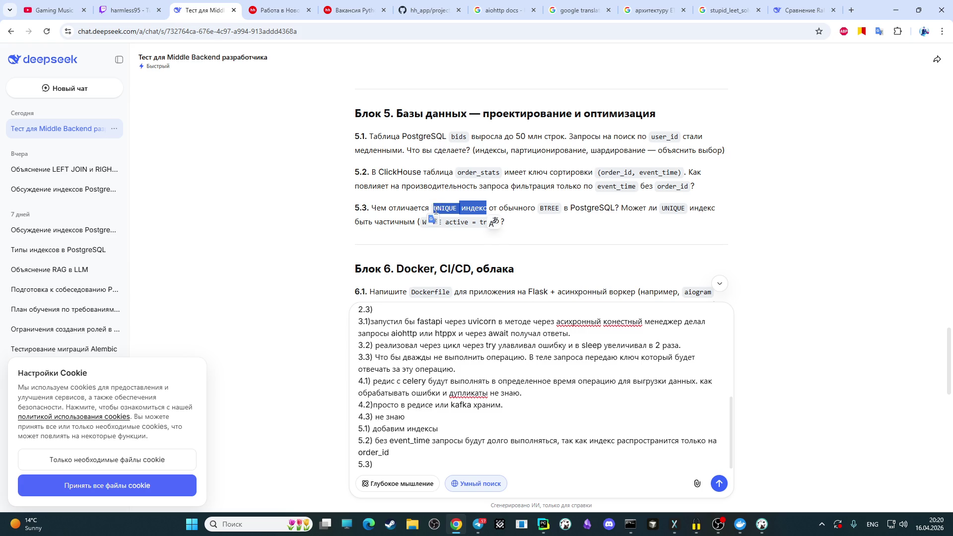
click(799, 9)
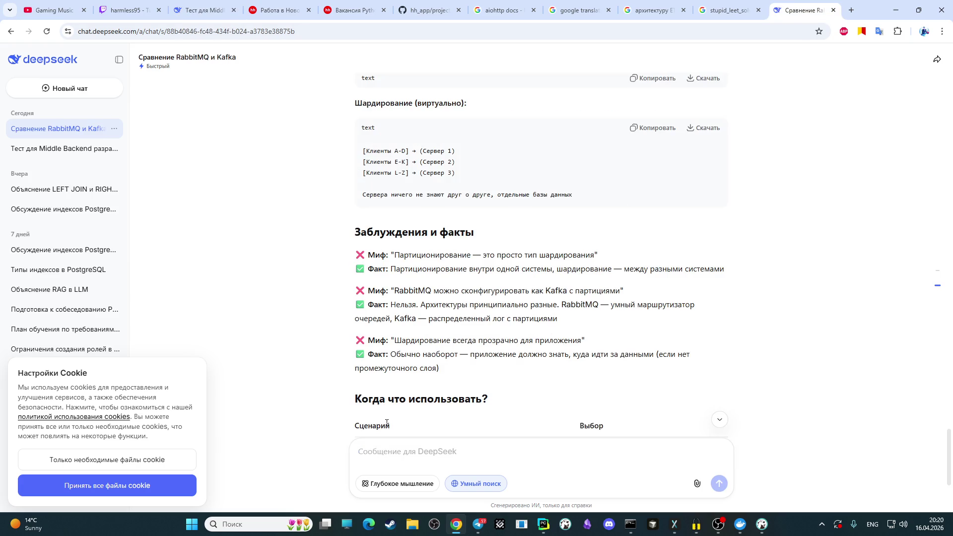
- Ask 'в постгрес при создании UNIQUE индекс какой будет?', then return to the Middle Backend chat
key(alt+shift)
text(пр)
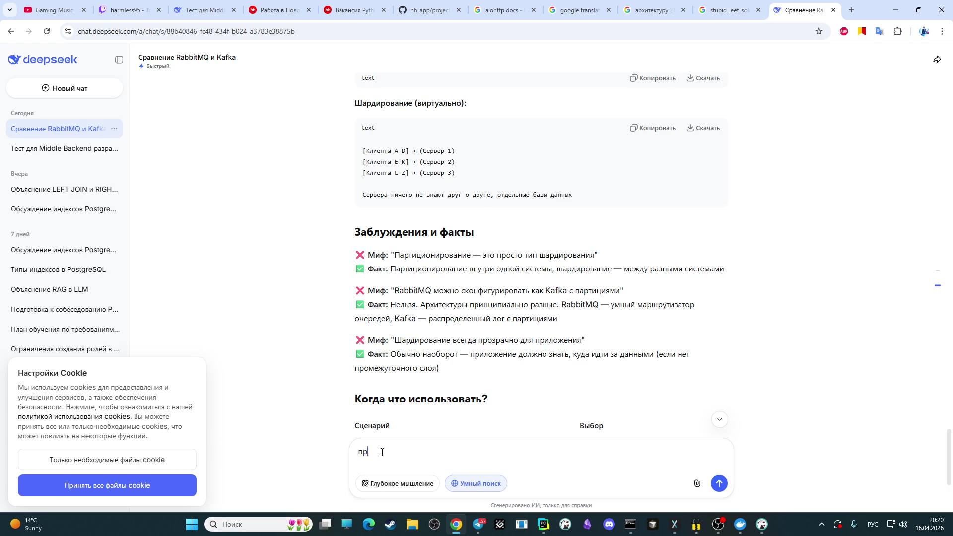
key(BackSpace)
key(BackSpace)
text(в по)
text(стгрес )
text(при соз)
text(дании )
text(UNIQUE индекс)
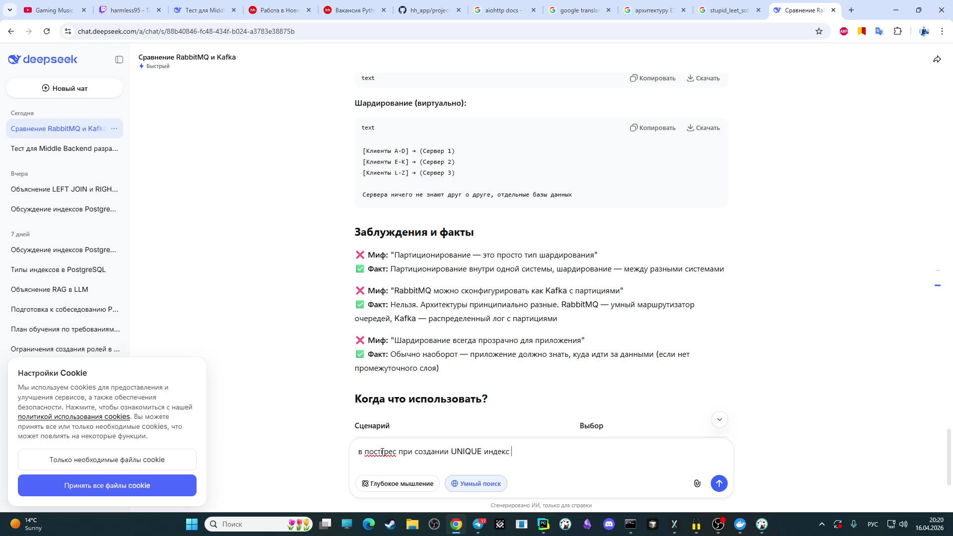
text(какой будет)
text(?)
key(Return)
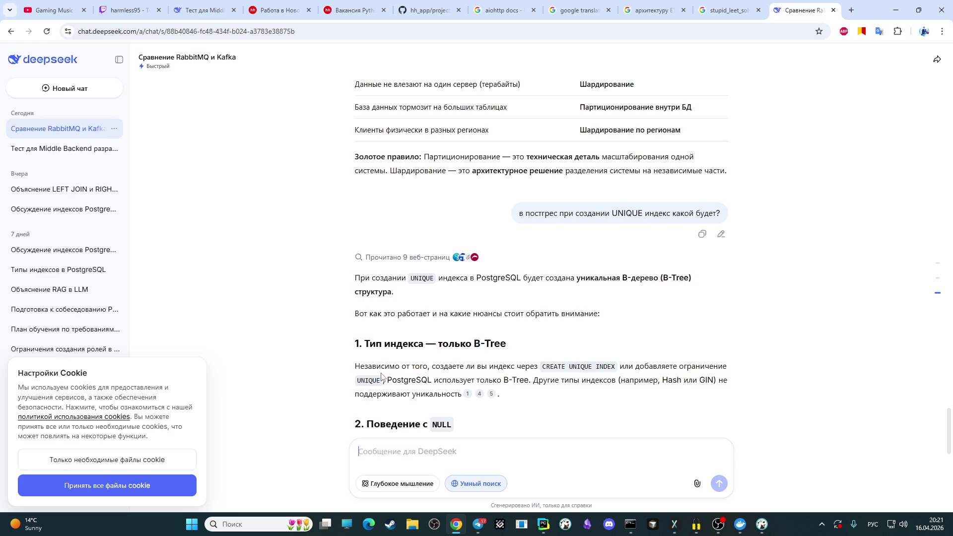
click(204, 10)
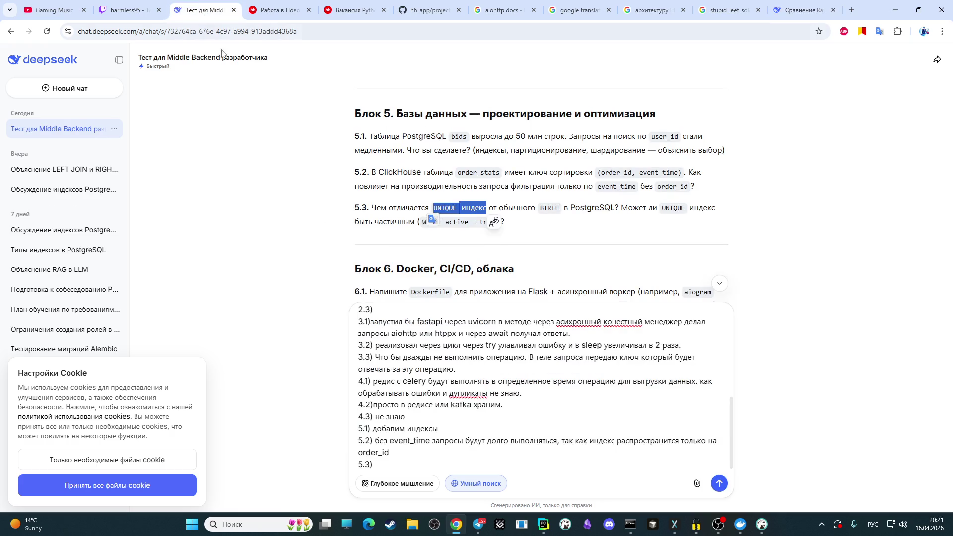
click(550, 233)
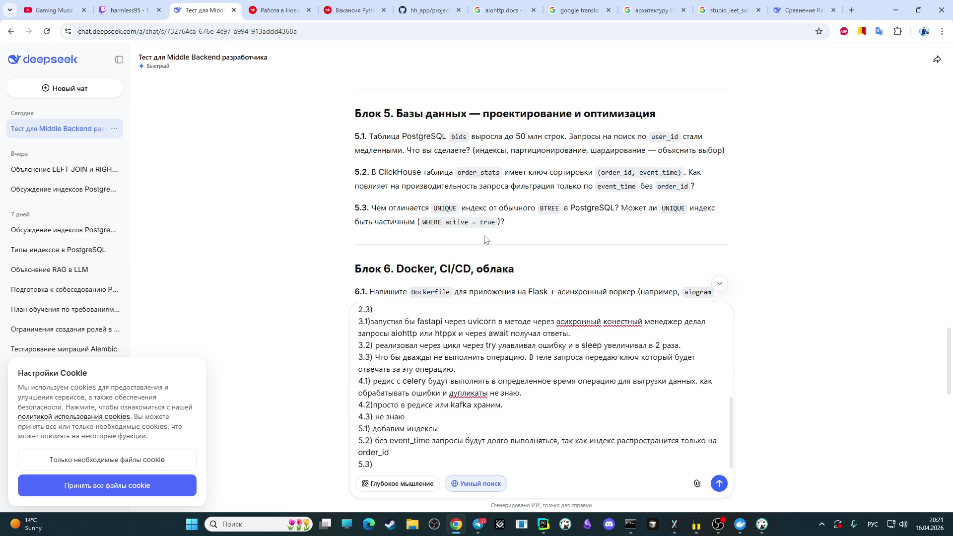
- Write answer 5.3: UNIQUE creates a btree index, no different from ordinary, 'Да может быть'
text(при создании )
text(UNIQUE индекс )
text(соз)
text(даст)
key(alt+shift)
text( btree)
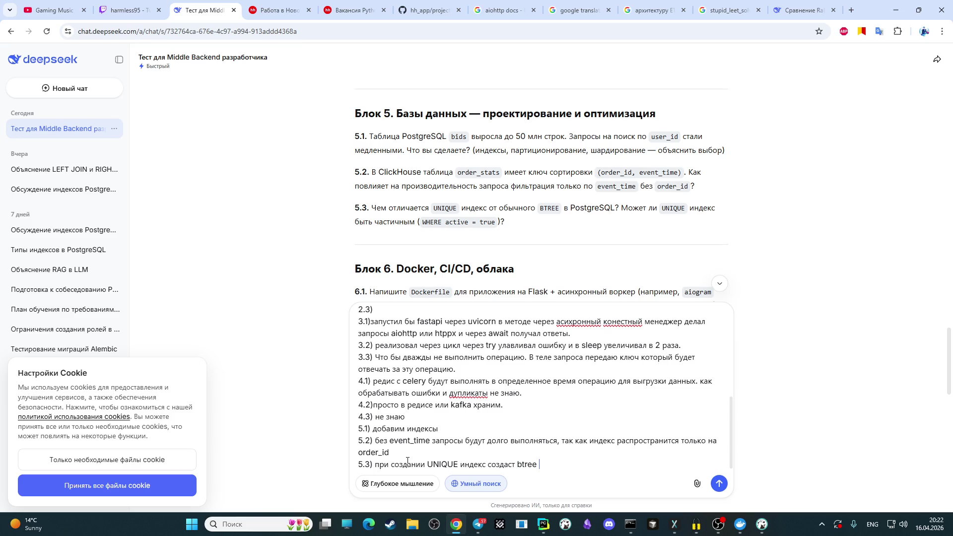
key(alt+shift)
text(нечем )
text(не будт)
key(BackSpace)
text(ет отли)
text(чаться)
text(. Да )
text(может быть.)
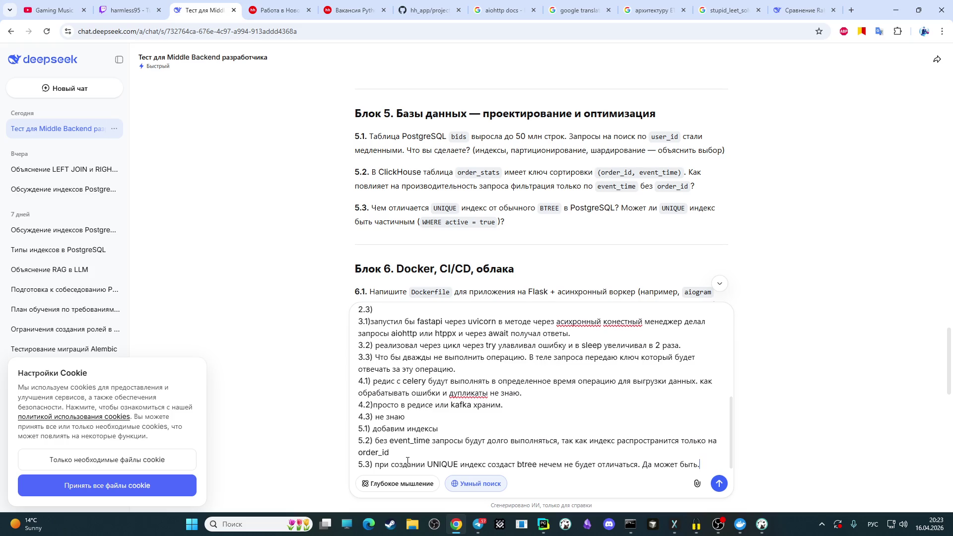
key(shift+Return)
- Bring OBS Studio to the front and mute the microphone input
scroll(483, 154, down, 3)
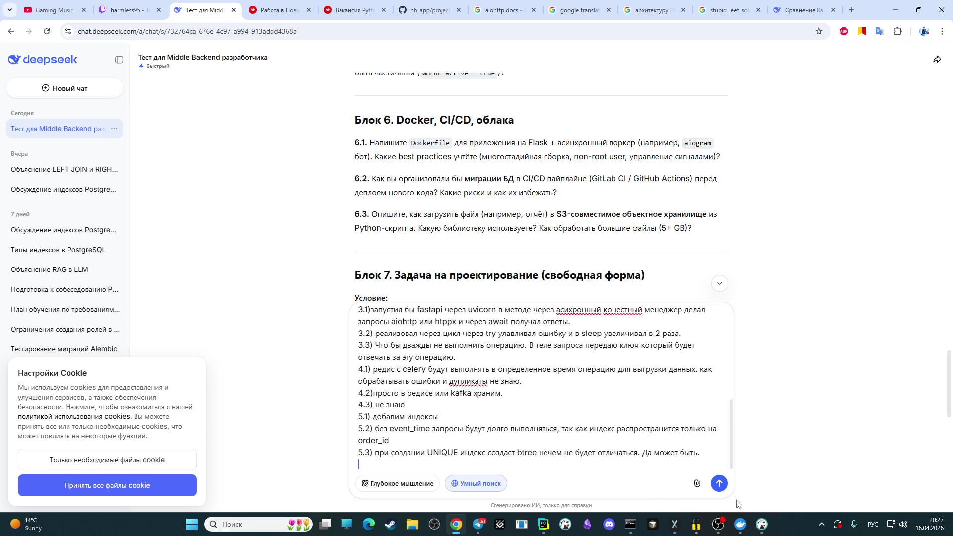
click(718, 524)
click(399, 334)
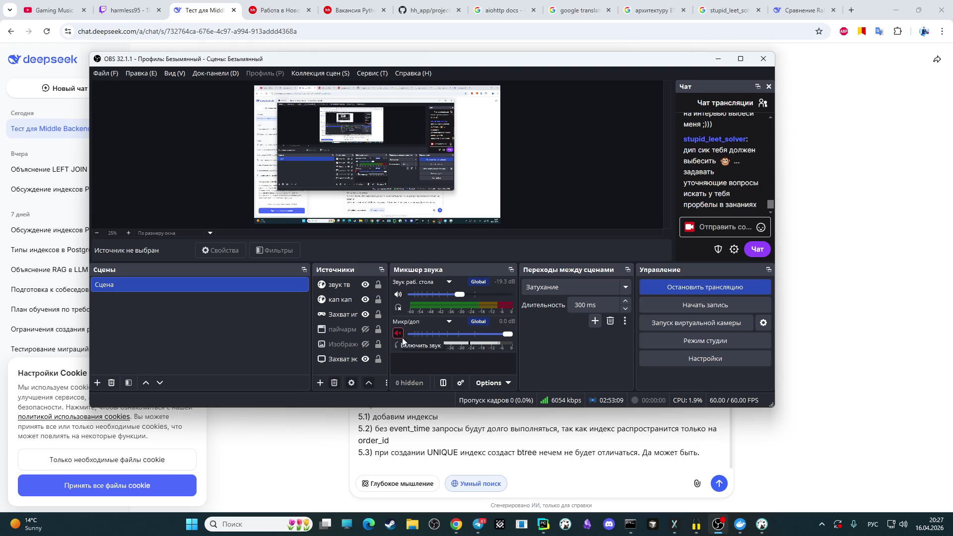
- Leave the OBS microphone input unmuted and return to the DeepSeek chat in Chrome
click(403, 335)
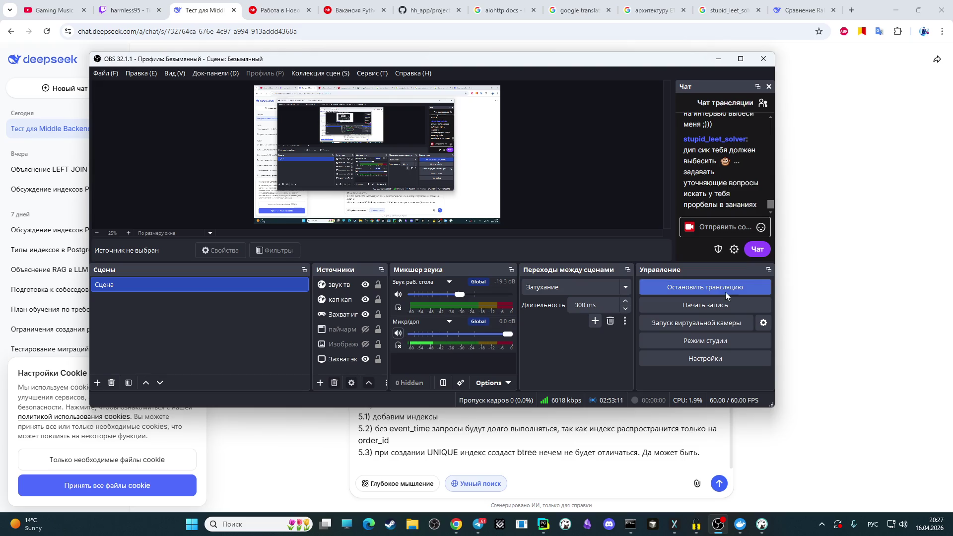
key(alt+Tab)
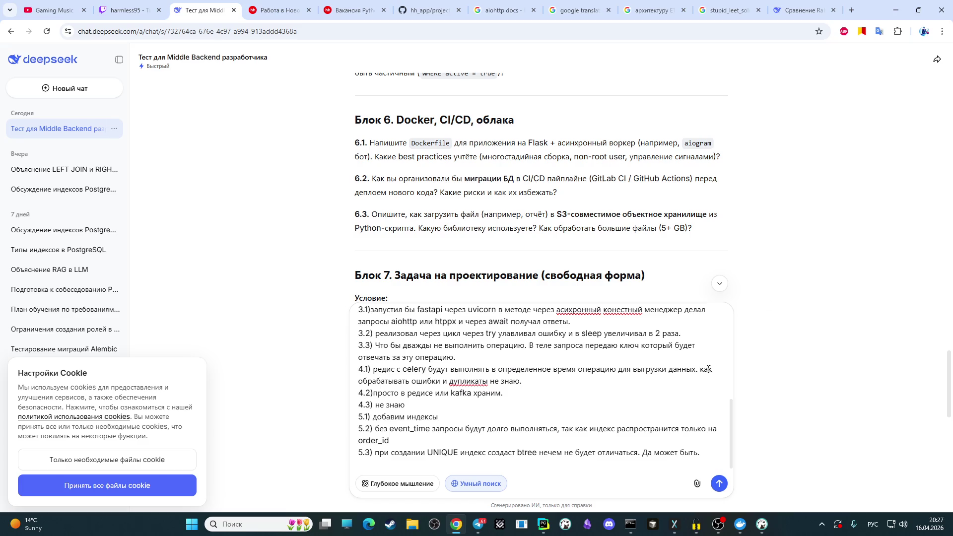
- Start answer 6.1: the Dockerfile specifies FROM with the Python version
scroll(572, 417, down, 1)
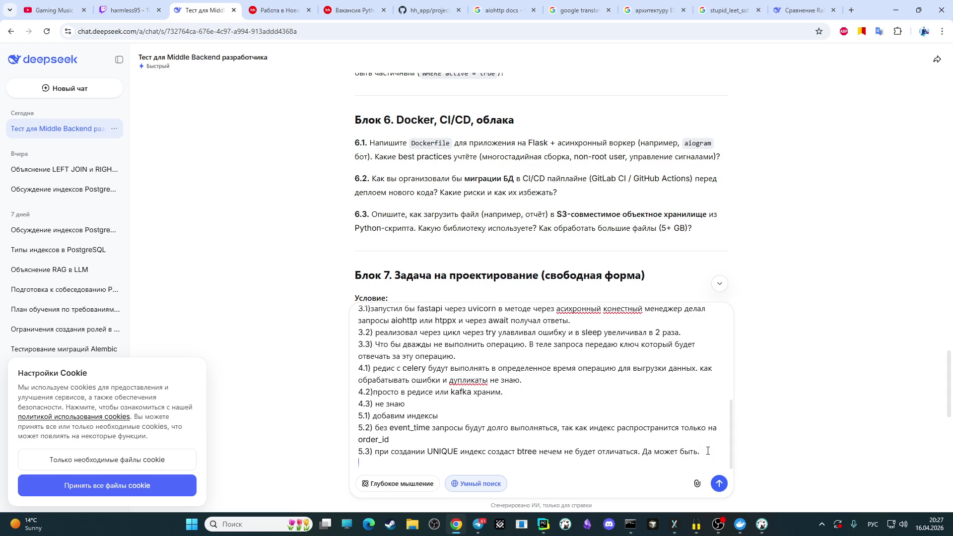
text(6.)
text(1)
text())
text(нап)
key(BackSpace)
key(BackSpace)
key(BackSpace)
text(указал)
key(alt+shift)
text(FROM)
key(alt+shift)
key(alt+shift)
text(python)
key(alt+shift)
text(версию)
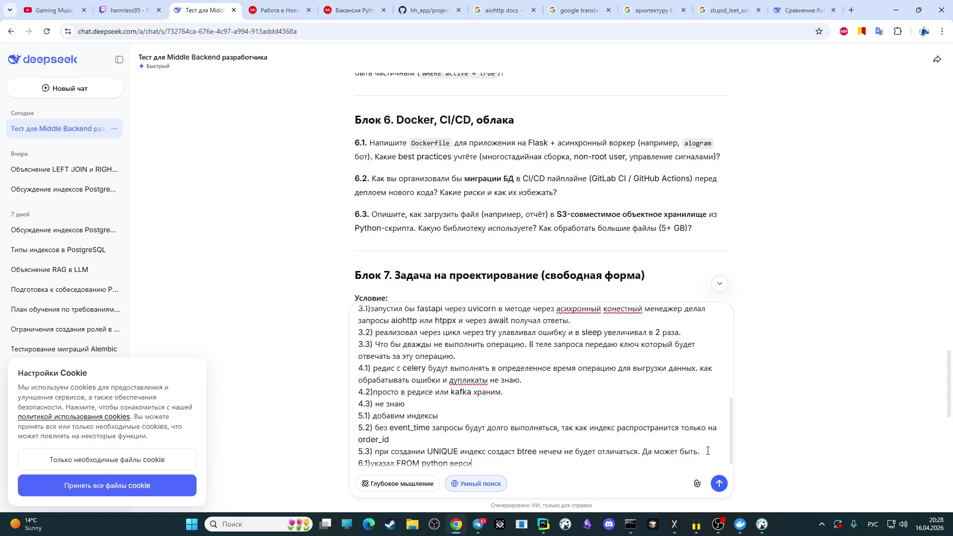
- Add working directory, dependency install, project copy, and a CMD running Flask via gunicorn
text(сборки, )
text(рабочую )
text(директор)
text(ию,)
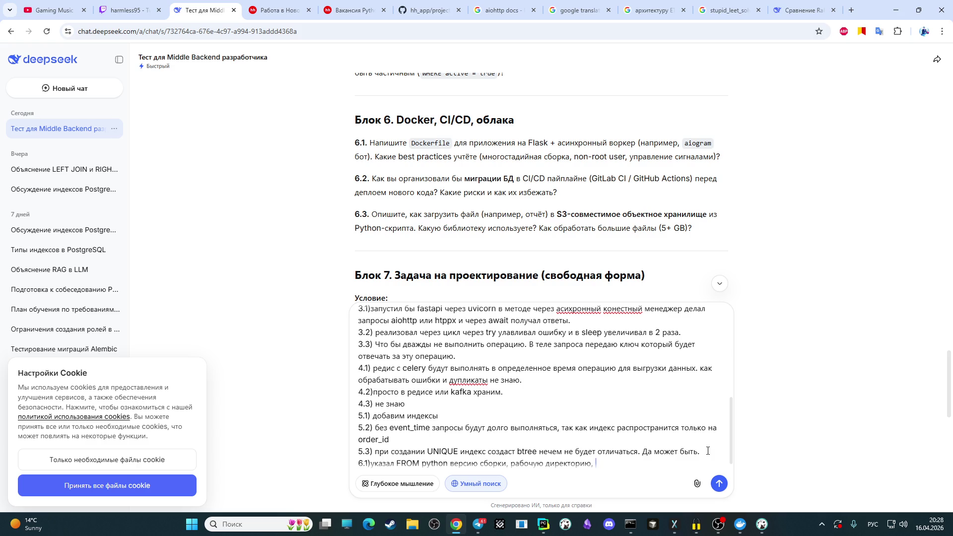
text(установил )
text(бы за)
text(висимост)
text(и библио)
text(тек,)
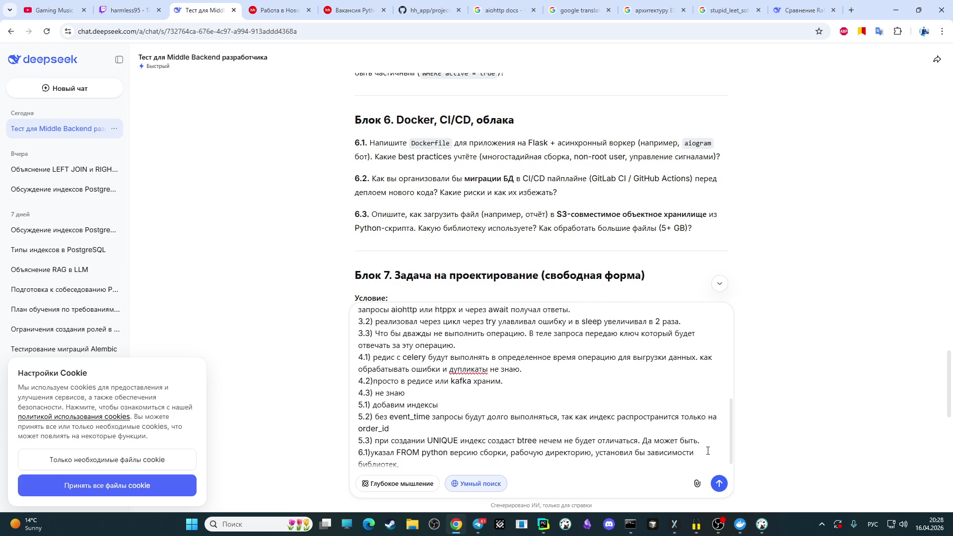
text( копию прое)
text(кта и)
text( через)
key(alt+shift)
text( CMD)
key(alt+shift)
text(запустил )
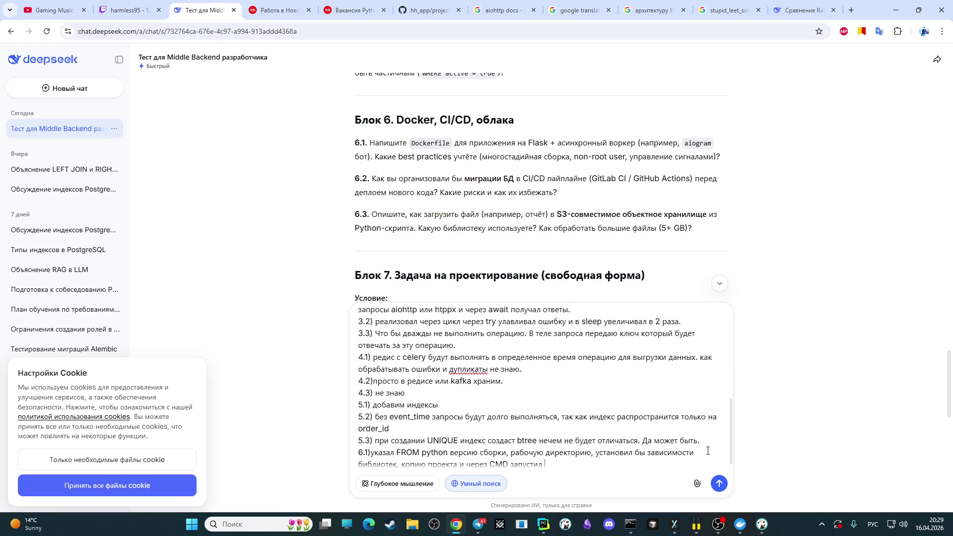
text(фласк прило)
text(жение через)
key(alt+shift)
text(guno)
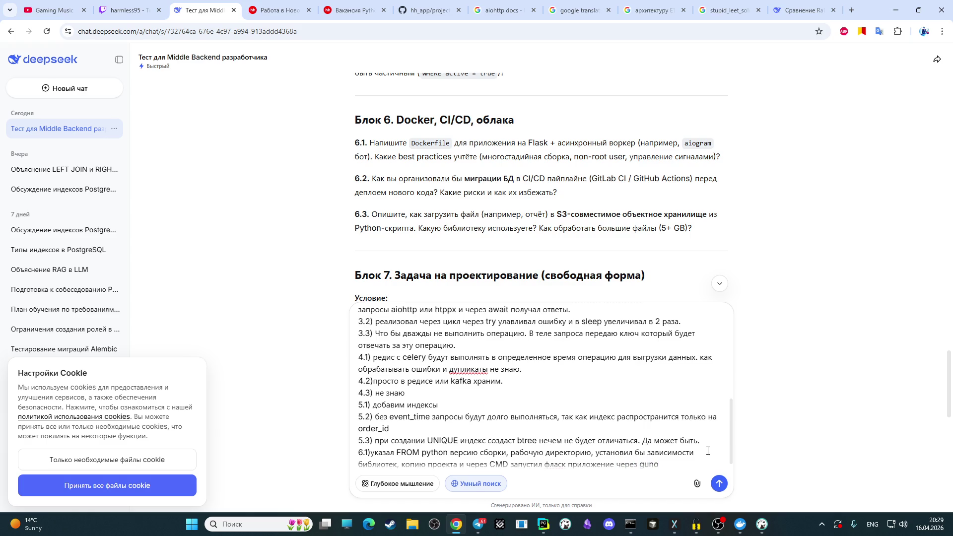
key(BackSpace)
text(icorn)
- Replace the wrong-layout text with the cache-reuse ordering rationale, then begin a '6.2)' line
scroll(532, 188, down, 1)
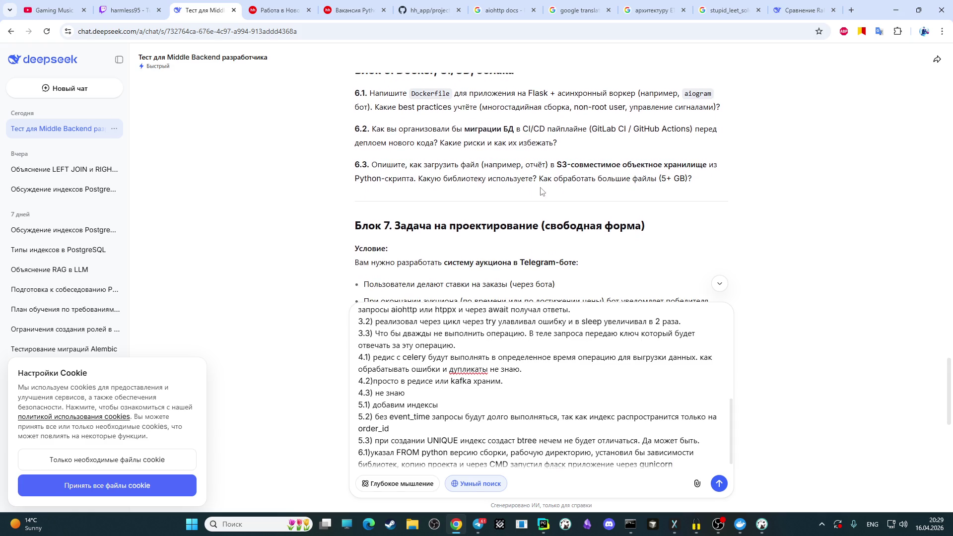
scroll(615, 407, down, 1)
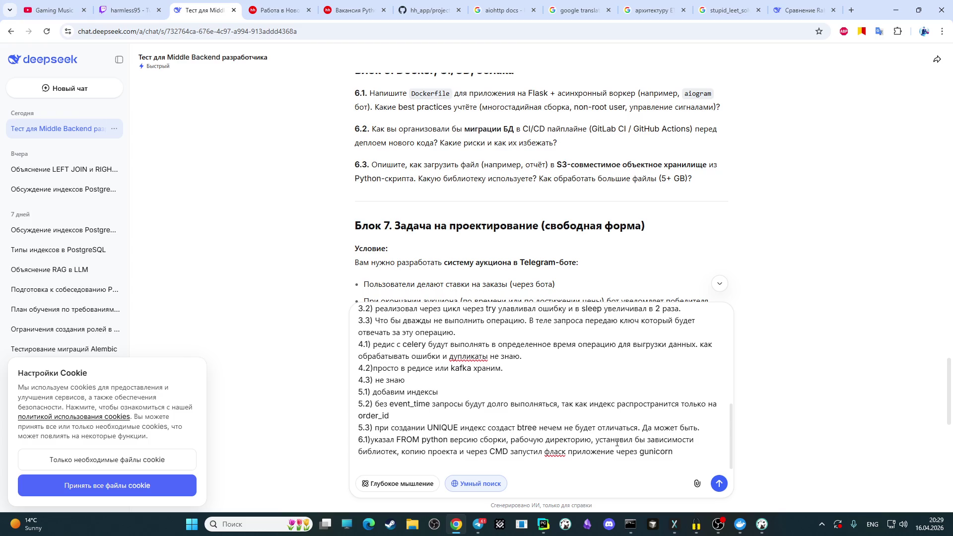
text(nfrjq gjhzl)
text(jr lkz bcgjkm)
text(pjdfybz rti)
text(f)
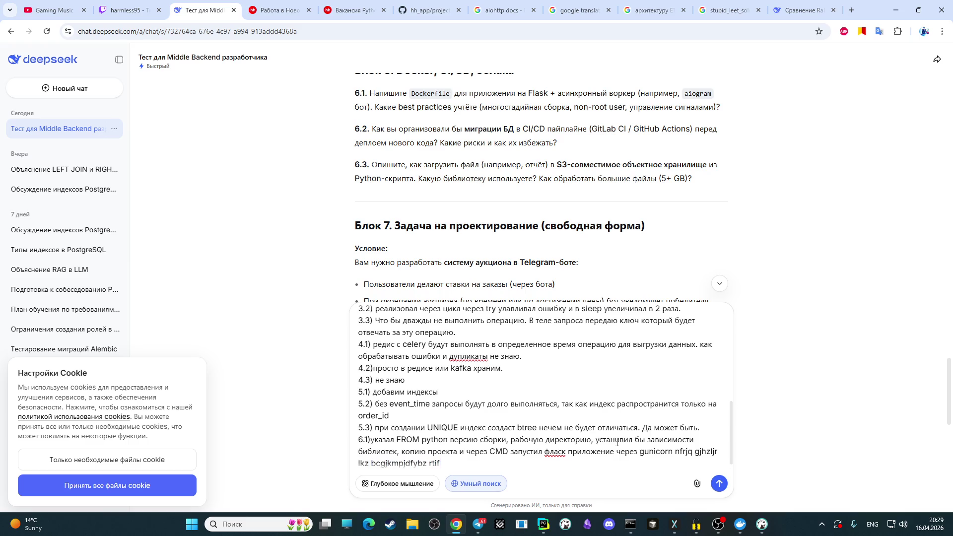
key(BackSpace)
key(BackSpace)
key(BackSpace)
key(BackSpace)
key(BackSpace)
key(BackSpace)
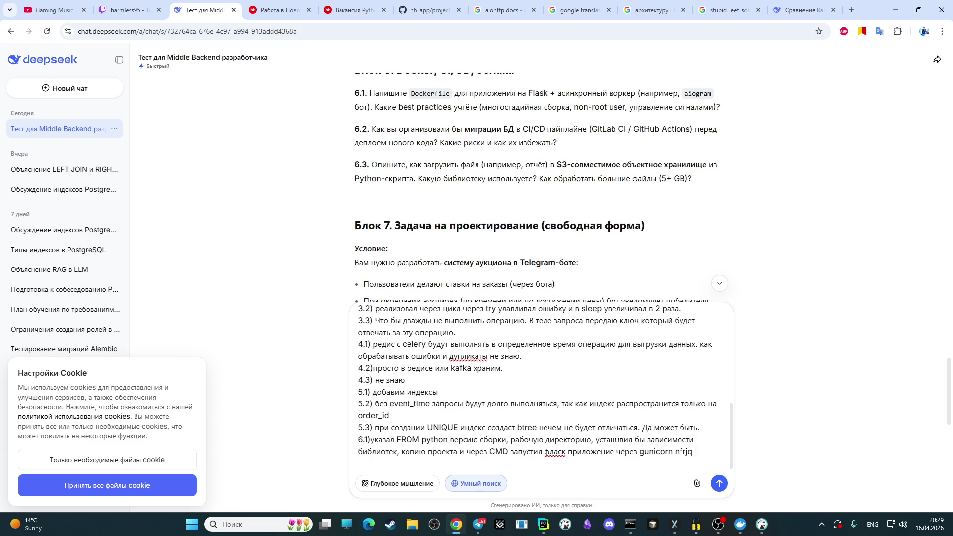
key(BackSpace)
key(alt+shift)
text(такой )
text(порядок ч)
text(то )
text(бы )
text(реже )
text(устанавлива)
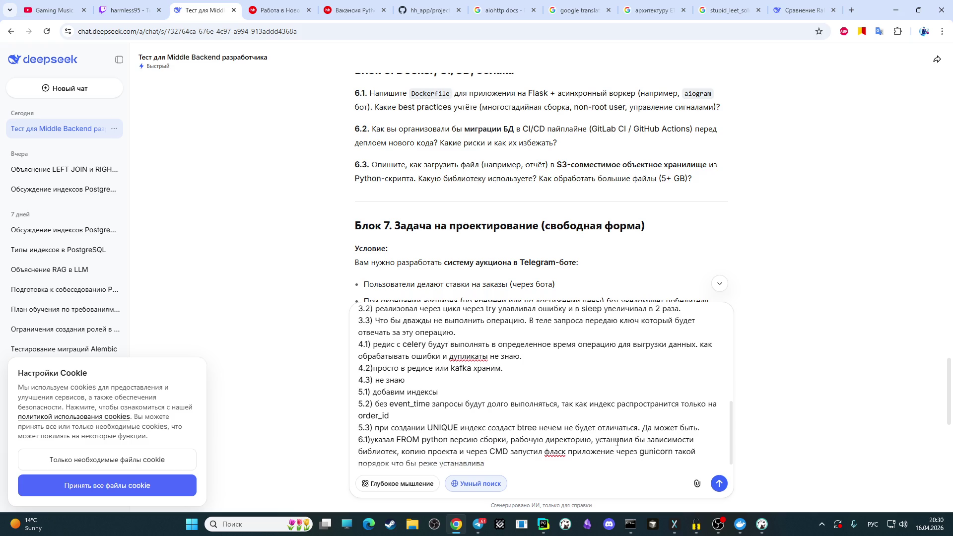
key(BackSpace)
key(BackSpace)
key(BackSpace)
key(BackSpace)
key(BackSpace)
key(BackSpace)
text(больше покрыто)
key(BackSpace)
key(BackSpace)
key(BackSpace)
key(BackSpace)
key(BackSpace)
text(бралось из кеша)
key(shift+Return)
text(6.2))
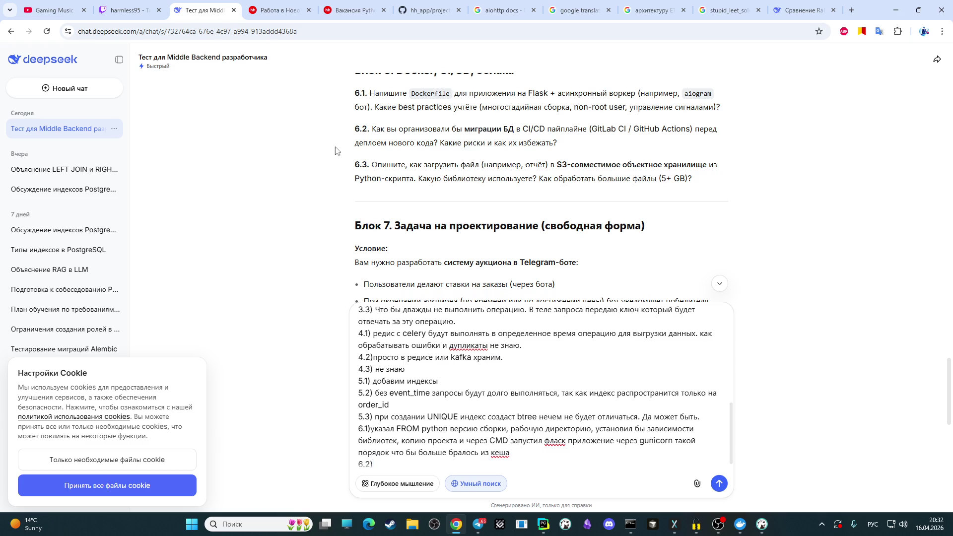
scroll(511, 370, down, 1)
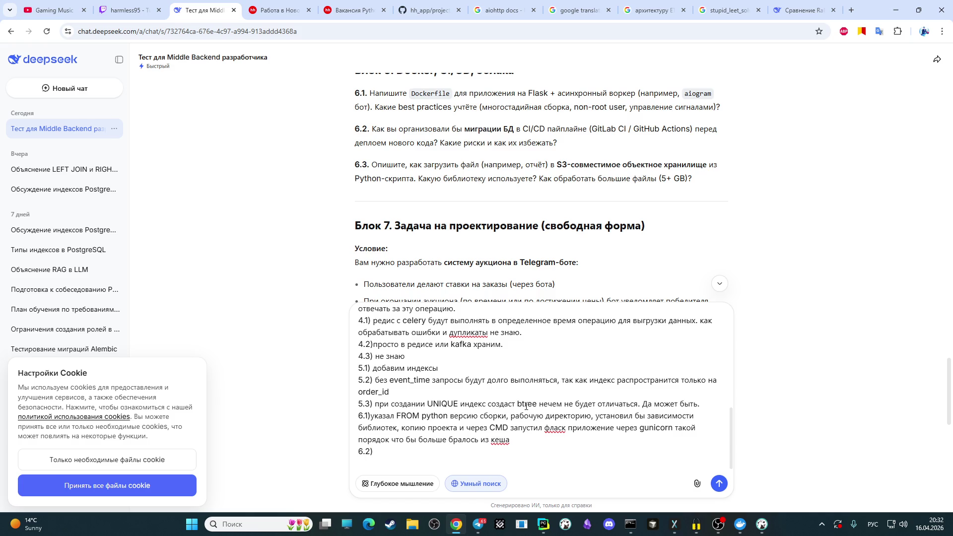
- Begin answer 6.2: copy the project and specify the migration in jobs
text(про)
text(верка)
key(BackSpace)
key(BackSpace)
key(BackSpace)
key(BackSpace)
key(BackSpace)
key(BackSpace)
text(ско)
text(пируем)
text( проект)
text( в файле)
text(в)
key(alt+shift)
text(jobs)
key(alt+shift)
text(укажем)
- Add installing dependencies, checking connection status, then migrating, and begin a '6.3)' line
key(Right)
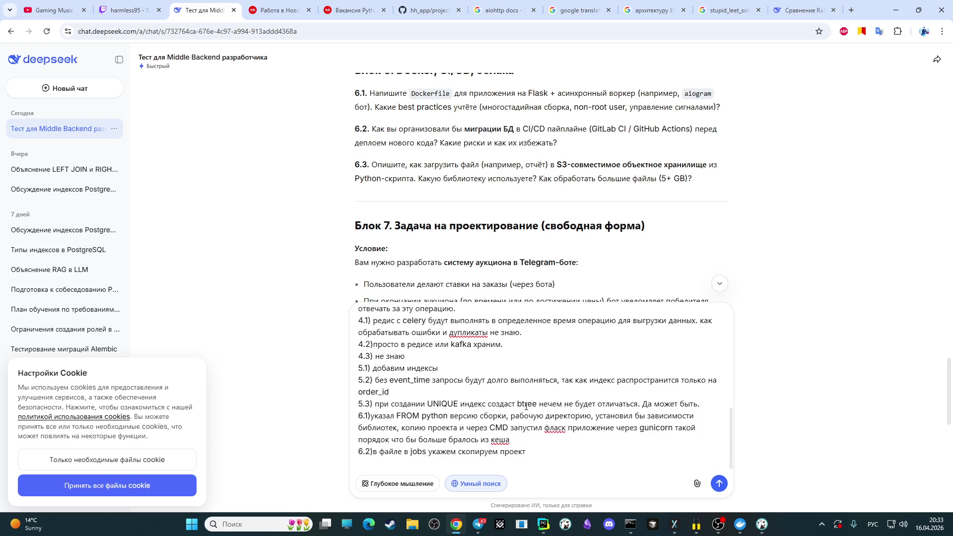
text(устано)
text(вим за)
text(висимости)
text(, проверим )
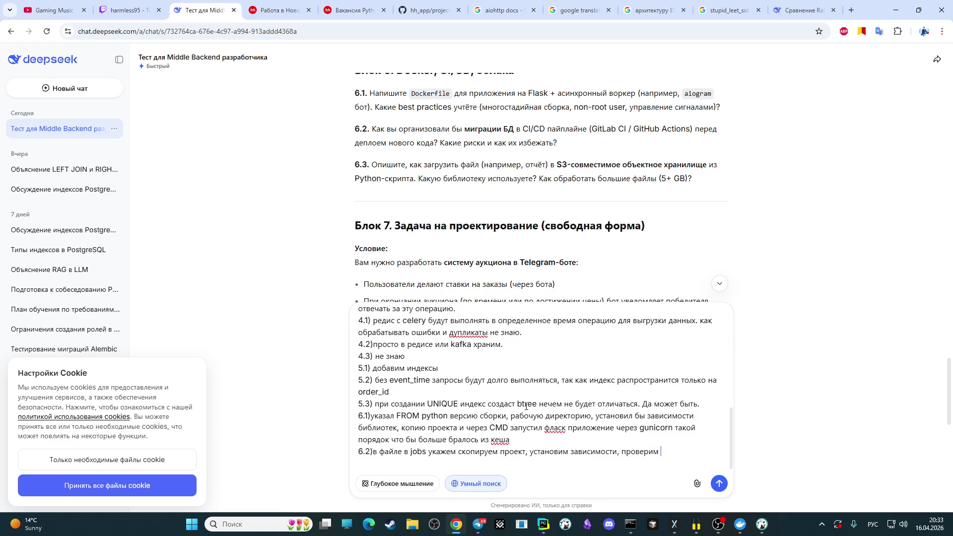
text(статус )
text(подключен)
text(ия)
text( и уже пот)
text(ом )
text(сде)
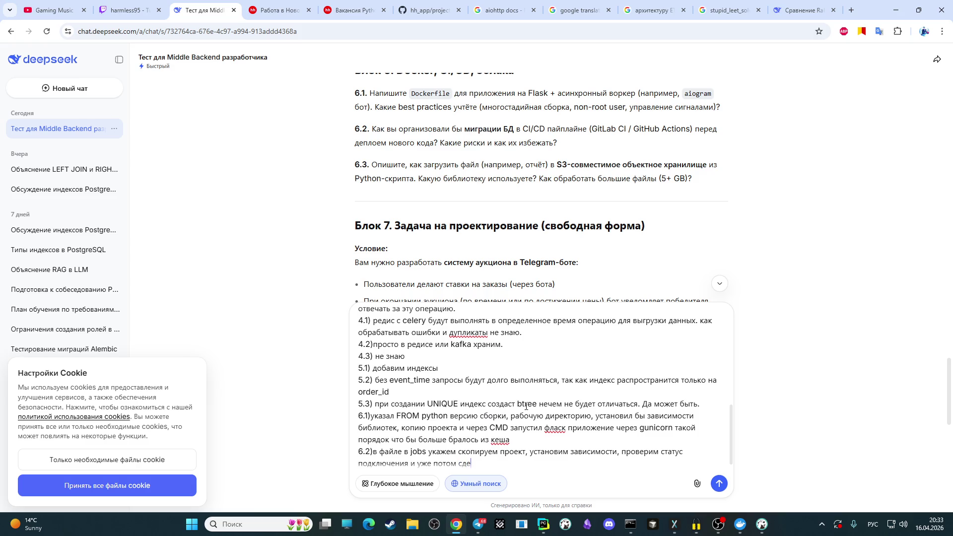
text(лаем миграци)
text(ю)
key(shift+Return)
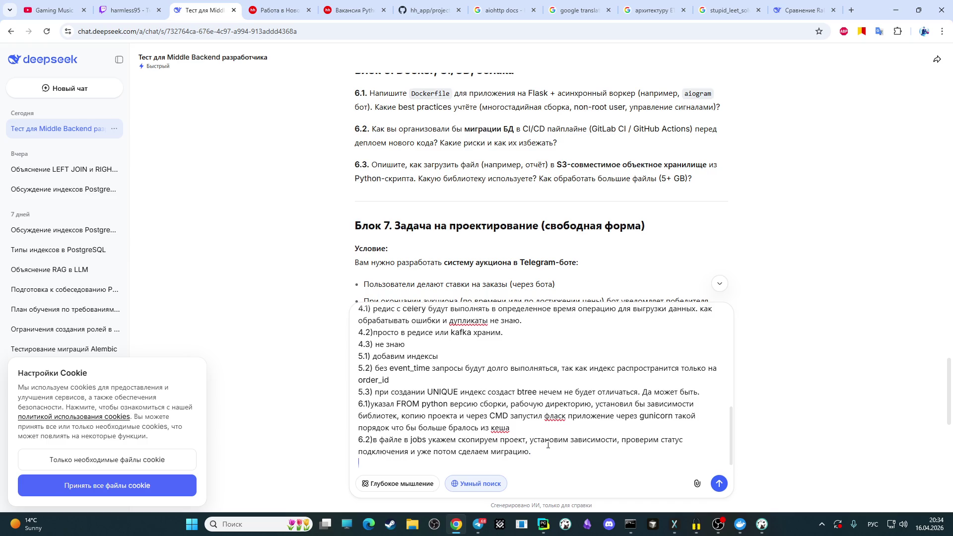
text(6.)
text(3))
click(717, 530)
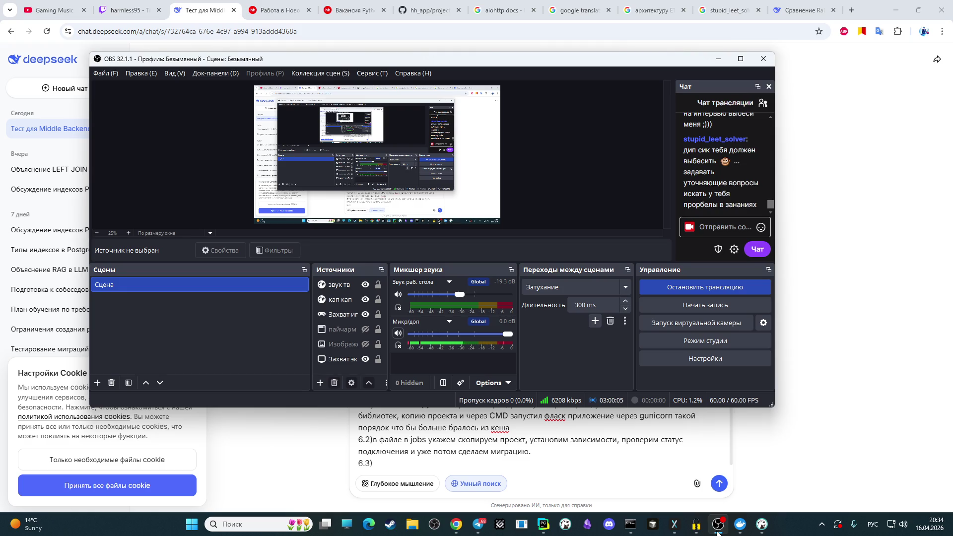
click(716, 530)
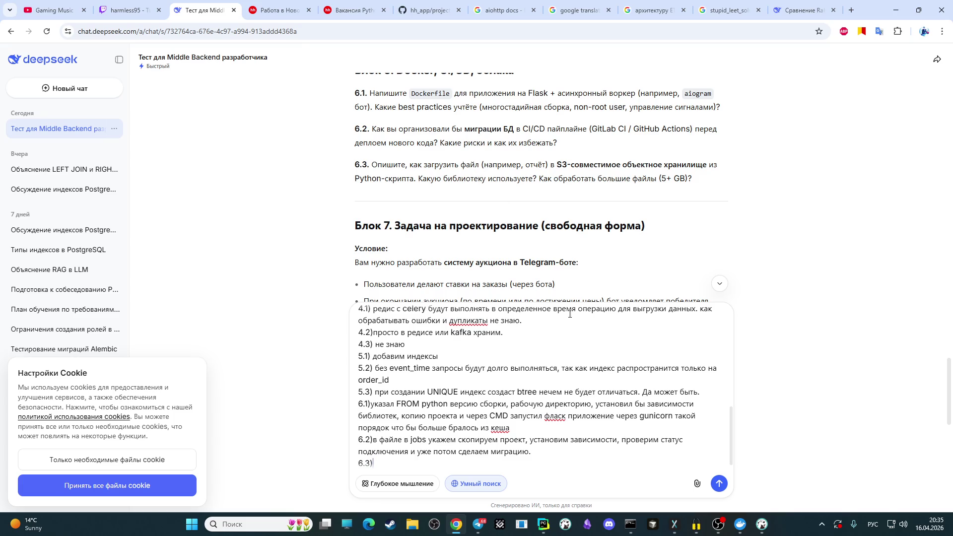
- After 6.3, write that a context manager reads the file, fixing typos to «контекстный» and «используя»
scroll(484, 397, down, 1)
text(п)
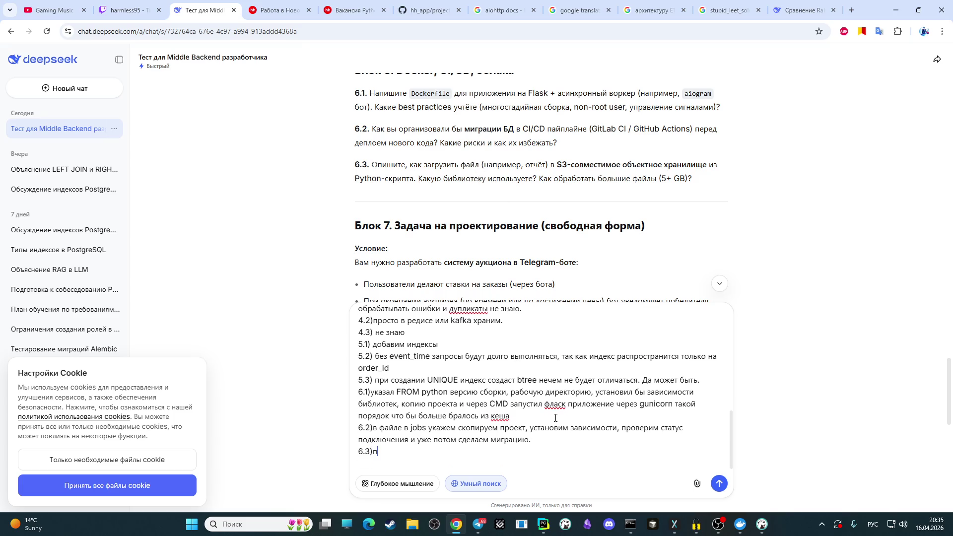
key(BackSpace)
text(через к)
text(онтексты)
key(BackSpace)
text(ный менеджер прочит)
text(ал )
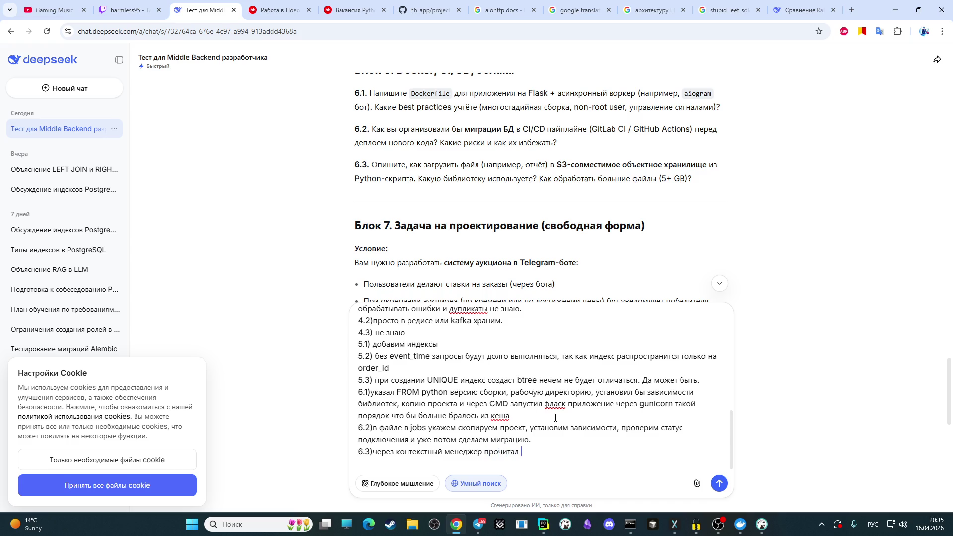
text(файл ис)
text(пользую)
key(BackSpace)
text(я)
- Finish answer 6.3 with 'json' and one dedicated DB connection («одно соединение из бд»), then start a new line
key(alt+shift)
text(json)
key(alt+shift)
text(выделили бы под)
text( это )
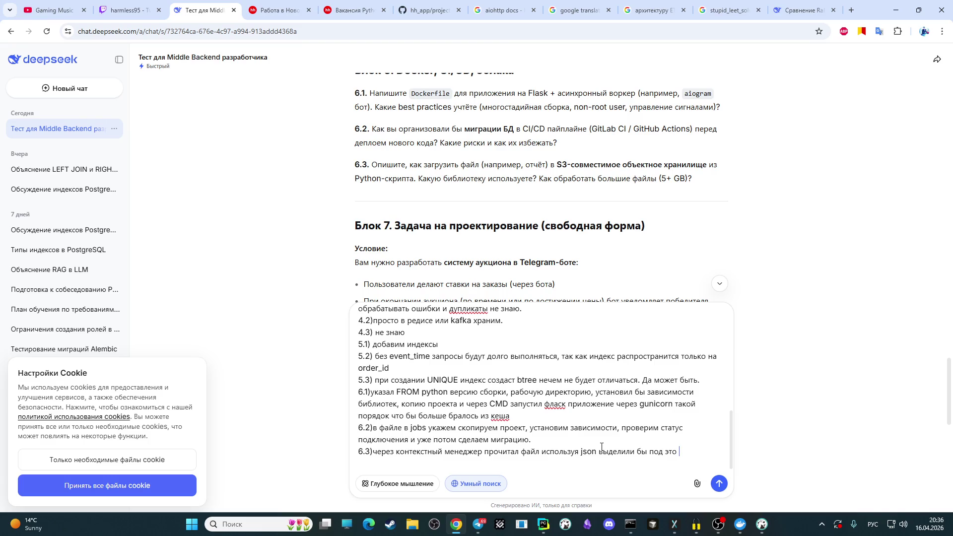
text(одно с)
text(оединение )
text(из )
text(бд)
key(shift+Return)
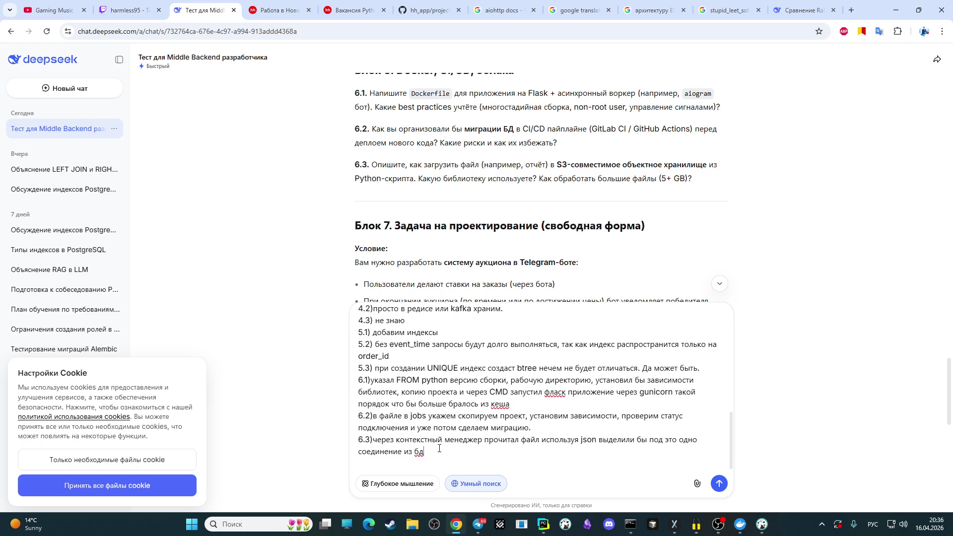
scroll(489, 249, down, 10)
scroll(489, 250, up, 5)
scroll(489, 249, up, 1)
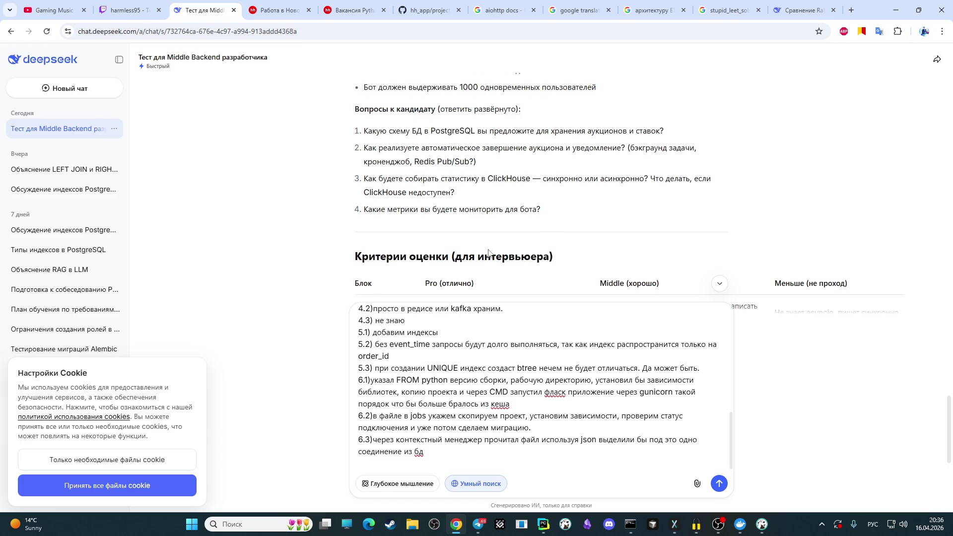
scroll(489, 250, up, 4)
scroll(487, 251, up, 2)
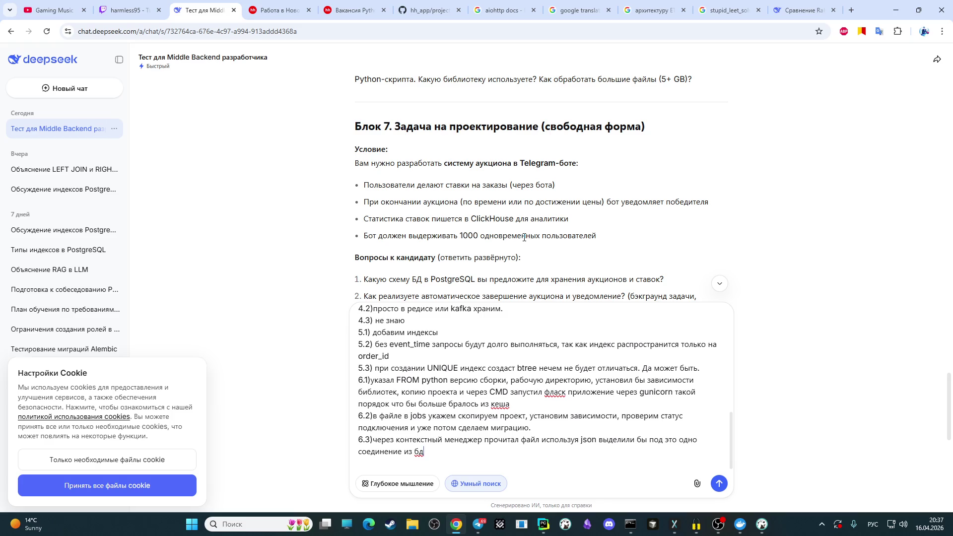
scroll(552, 250, down, 1)
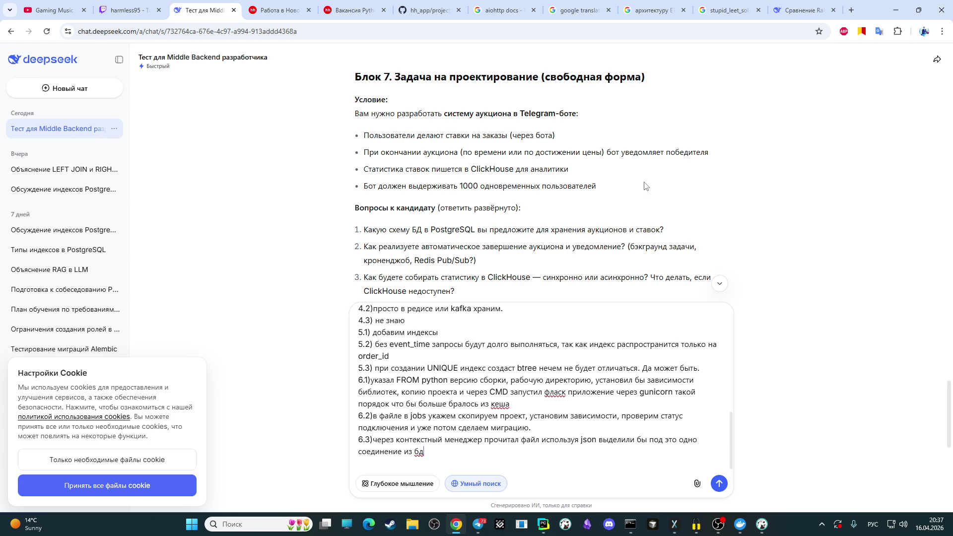
scroll(529, 162, down, 4)
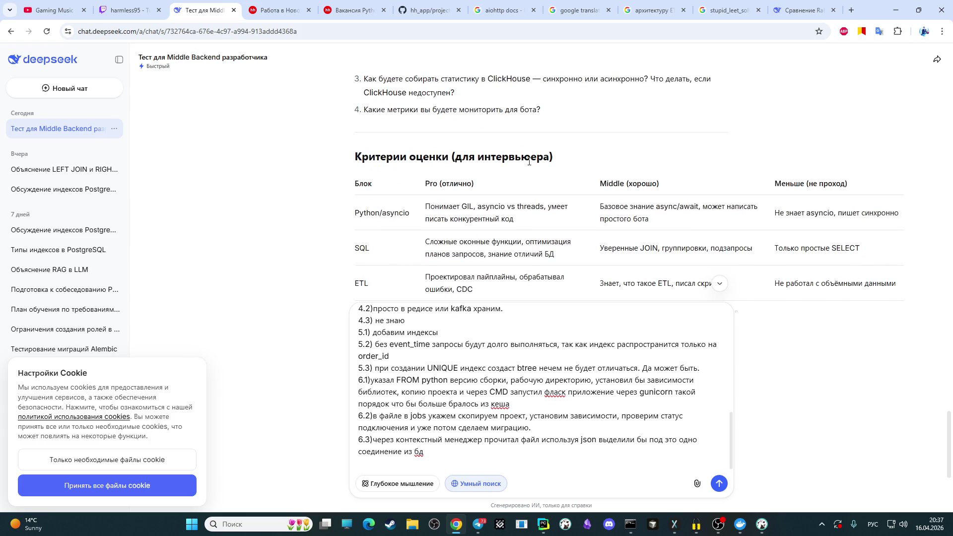
scroll(529, 161, up, 2)
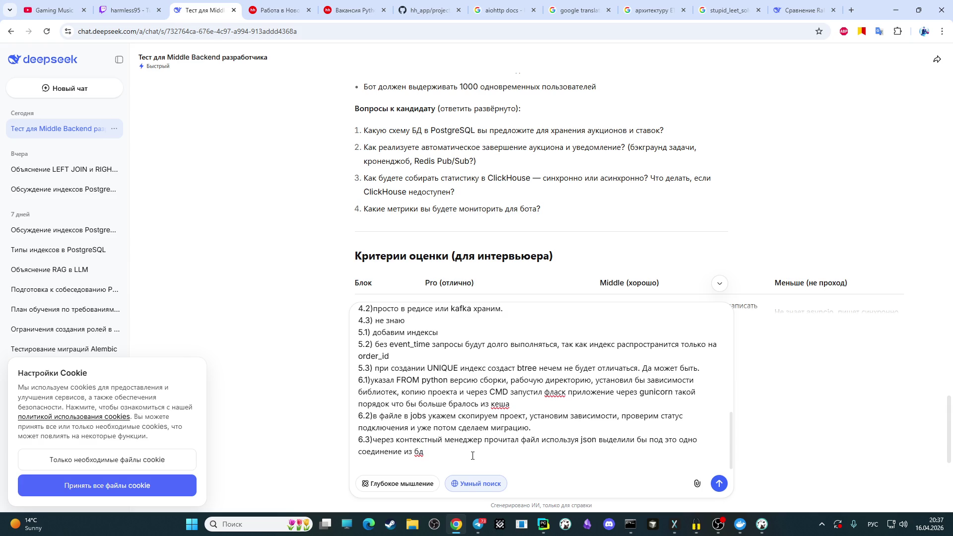
text(прове)
text(рь)
- Send the answers for checking and skim DeepSeek's grading of answers 1.1 and 1.2
key(Return)
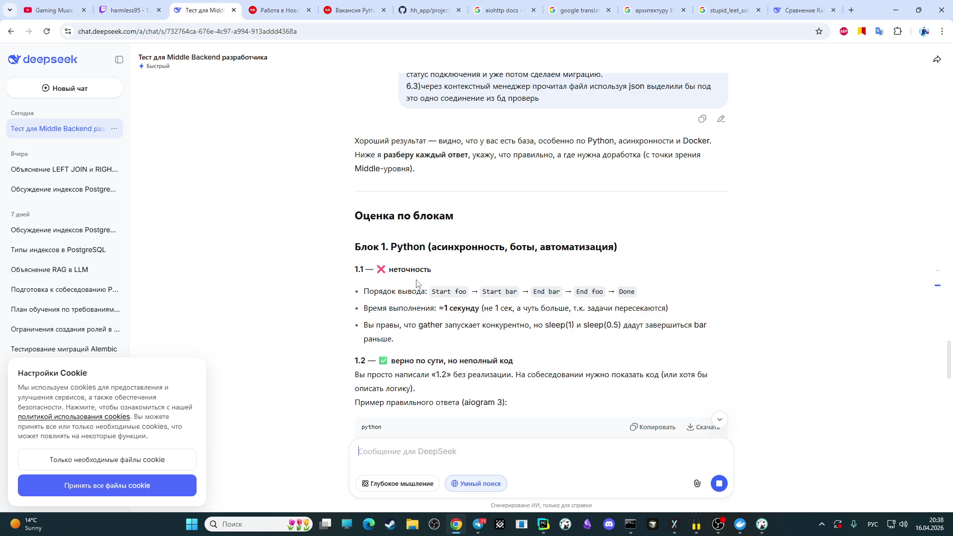
scroll(417, 284, up, 1)
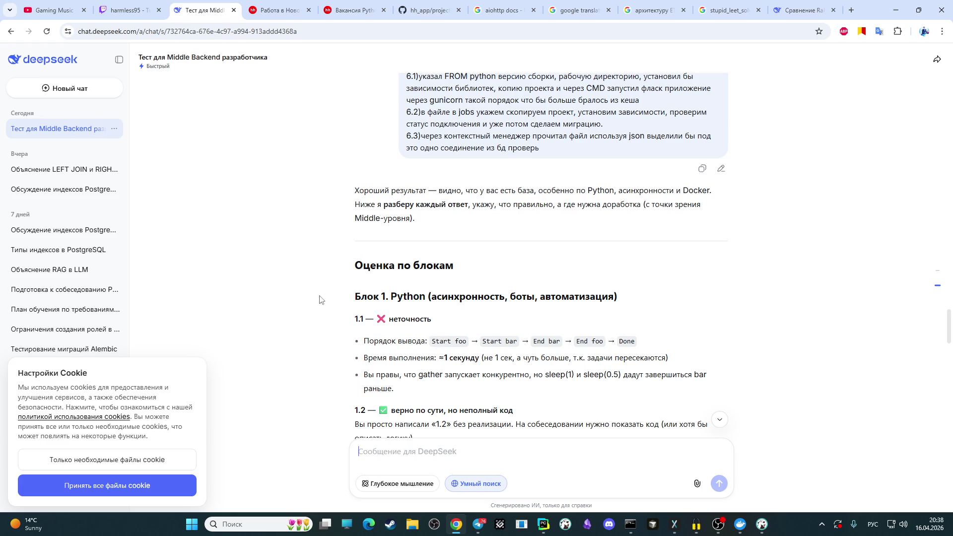
scroll(245, 267, down, 1)
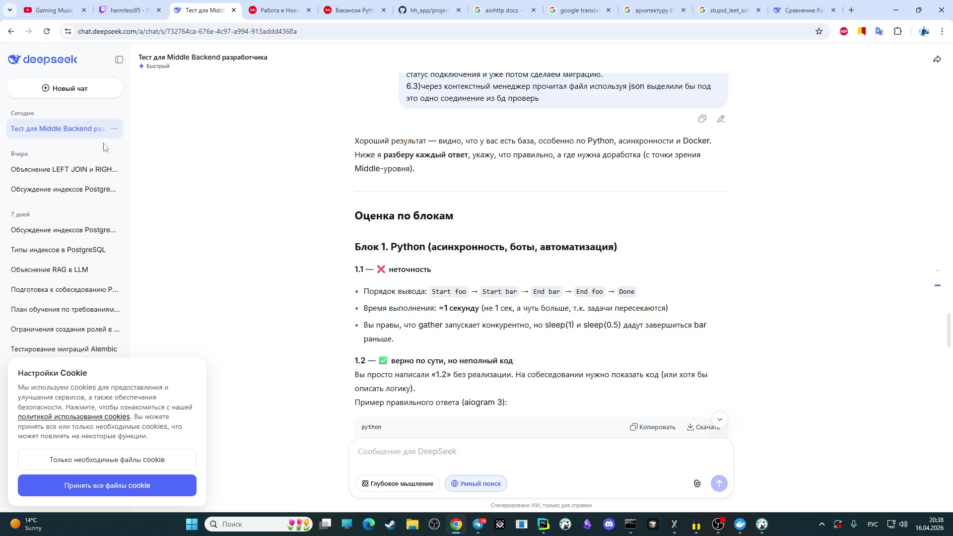
scroll(248, 169, down, 5)
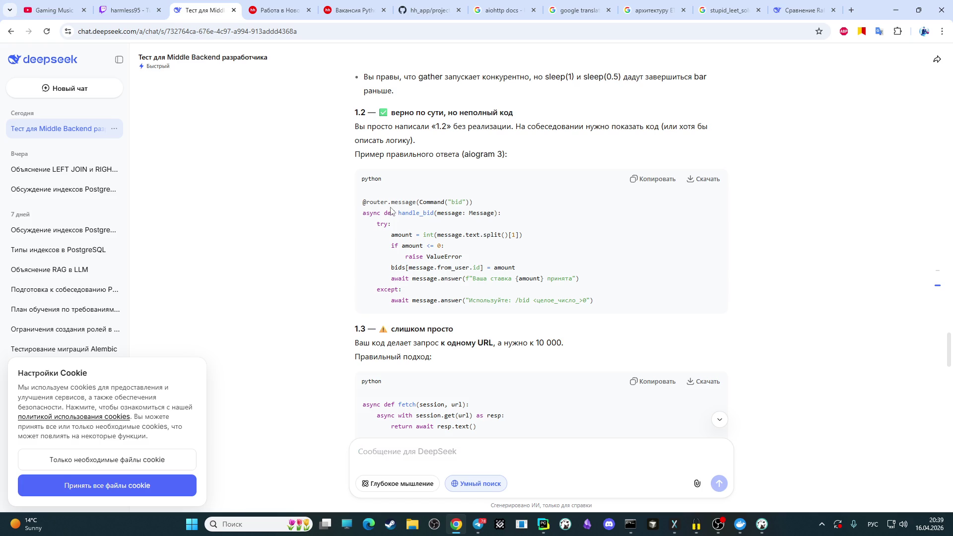
scroll(403, 233, down, 1)
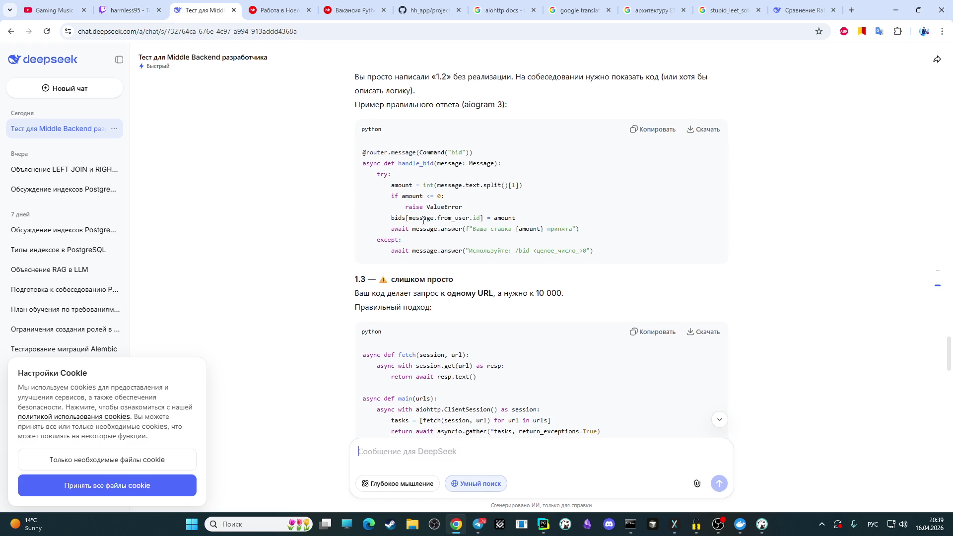
scroll(416, 221, down, 1)
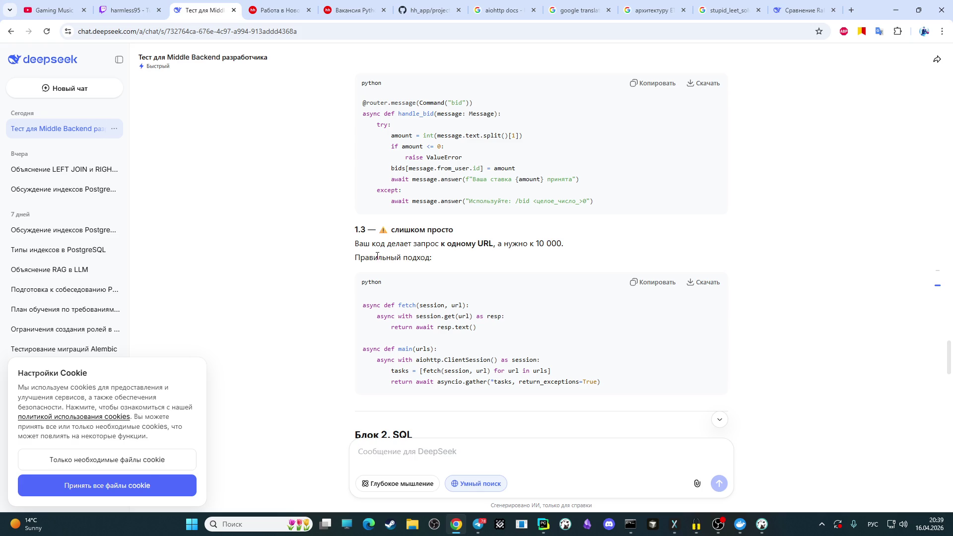
scroll(393, 243, down, 1)
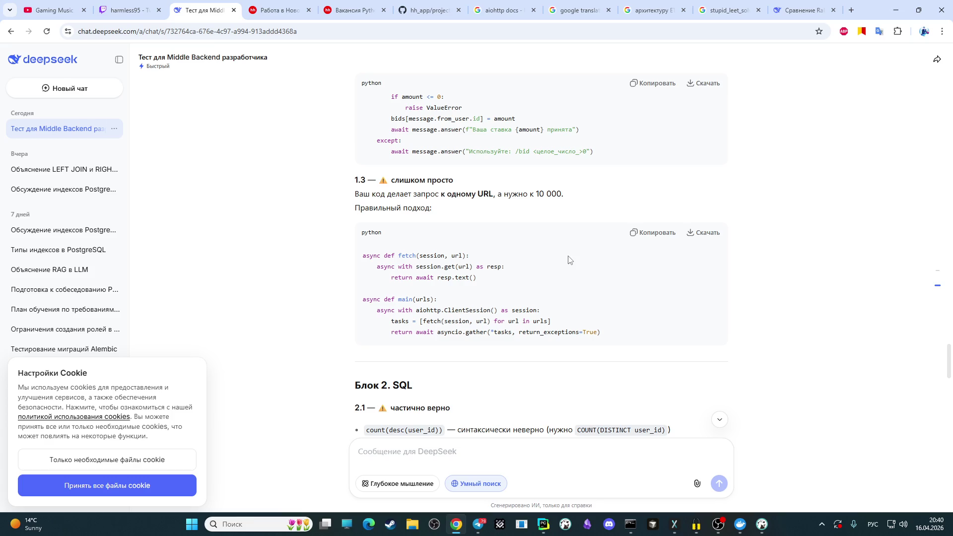
- Scroll past the Block 2 SQL questions to the answers and the 'Оценка по блокам' reply
scroll(519, 204, down, 5)
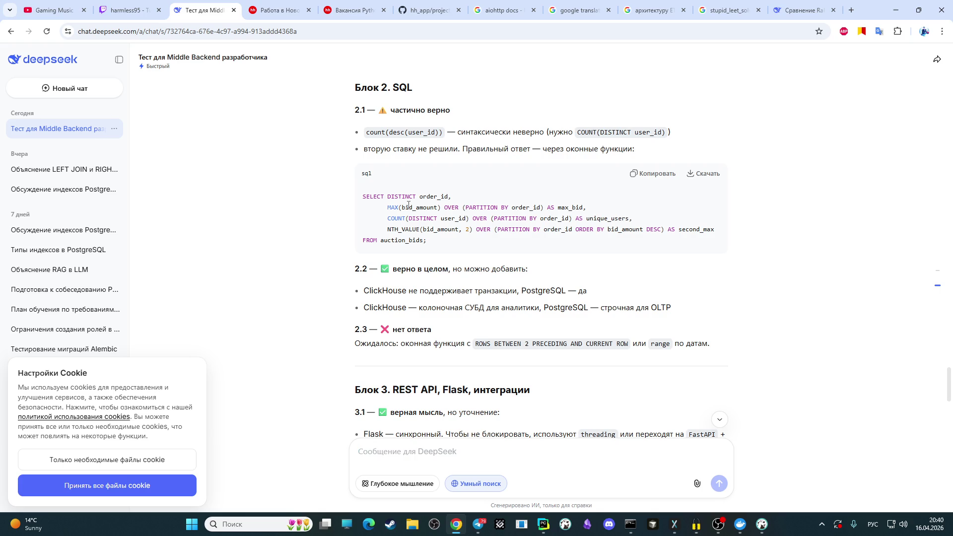
scroll(485, 163, up, 10)
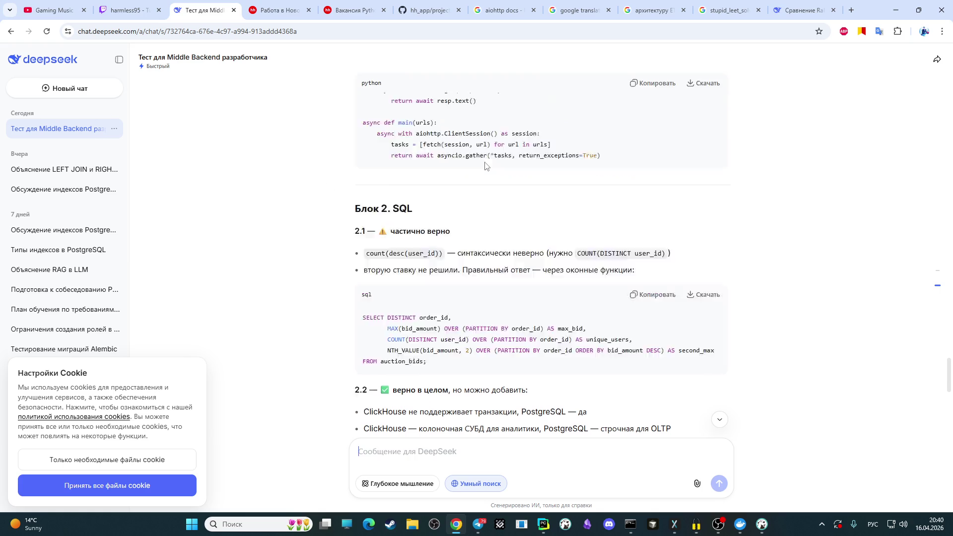
scroll(474, 129, up, 20)
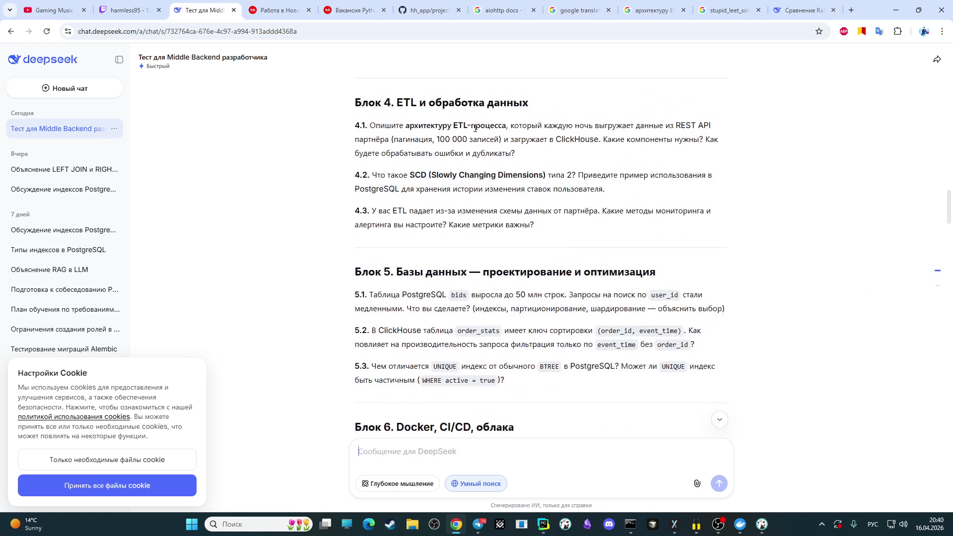
scroll(474, 130, up, 20)
scroll(478, 132, down, 5)
scroll(477, 132, down, 1)
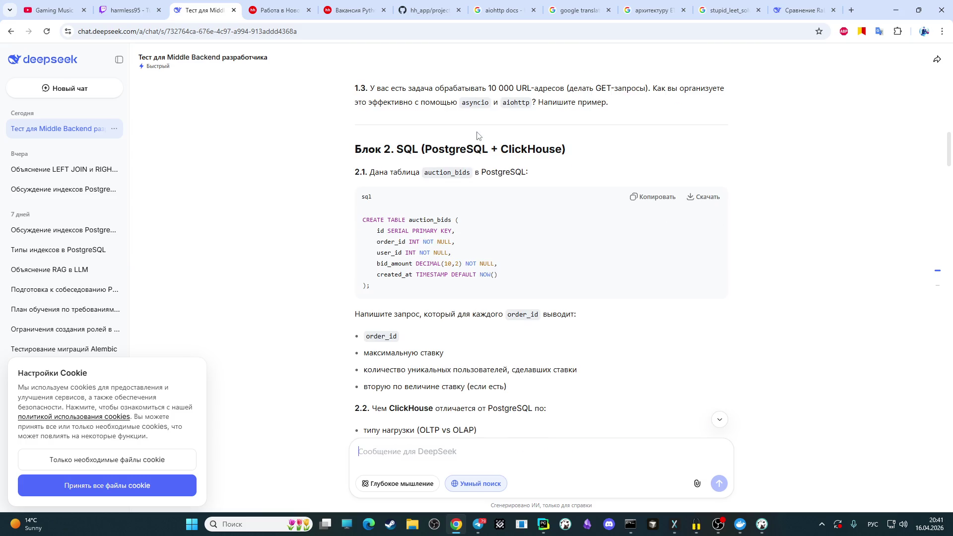
scroll(477, 135, down, 3)
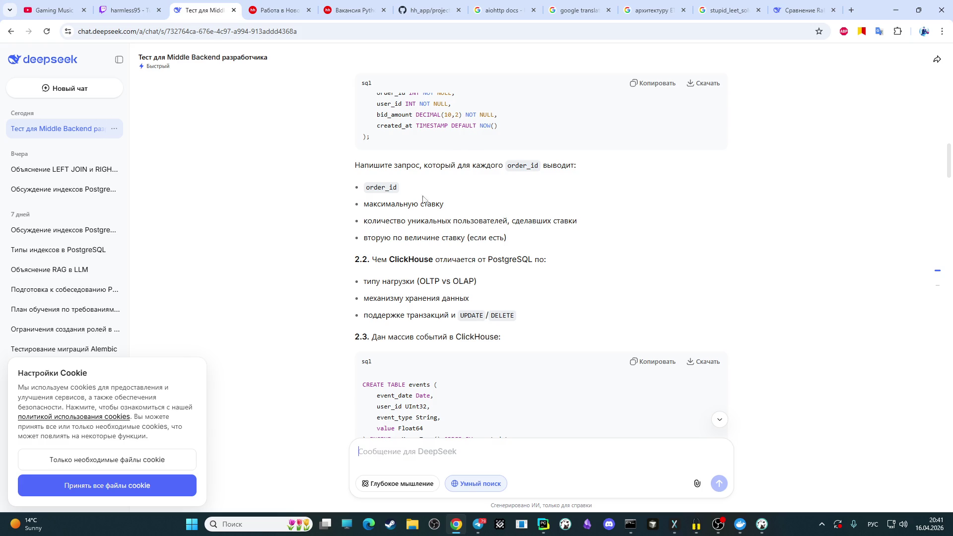
scroll(442, 260, down, 6)
scroll(439, 253, up, 9)
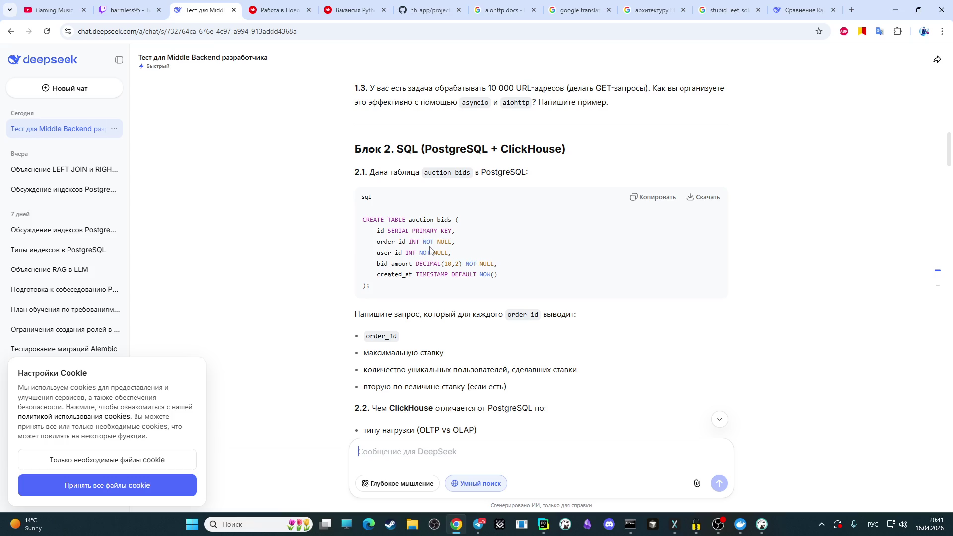
scroll(430, 249, down, 20)
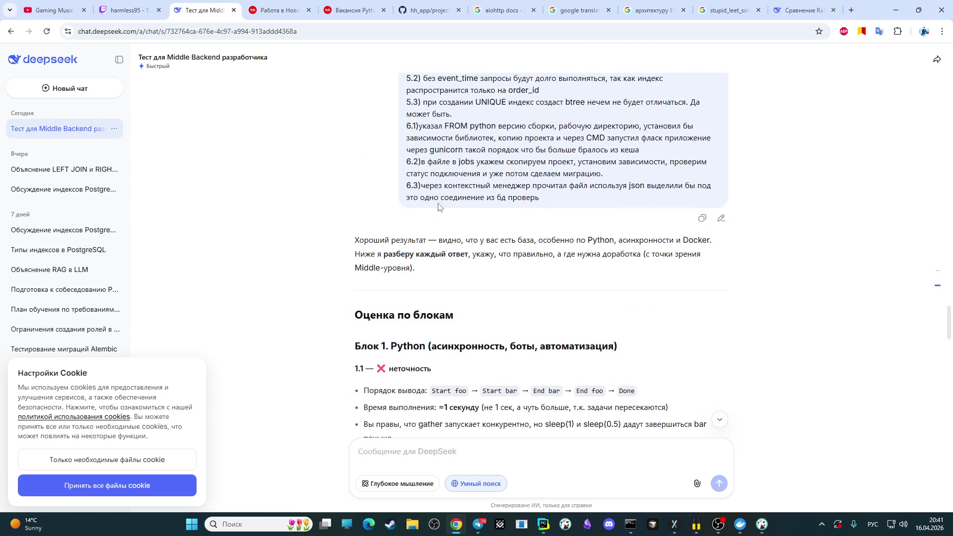
- Scroll down to the SQL grading of answers 2.1–2.3 and Block 3's start
scroll(438, 208, down, 7)
scroll(439, 198, down, 7)
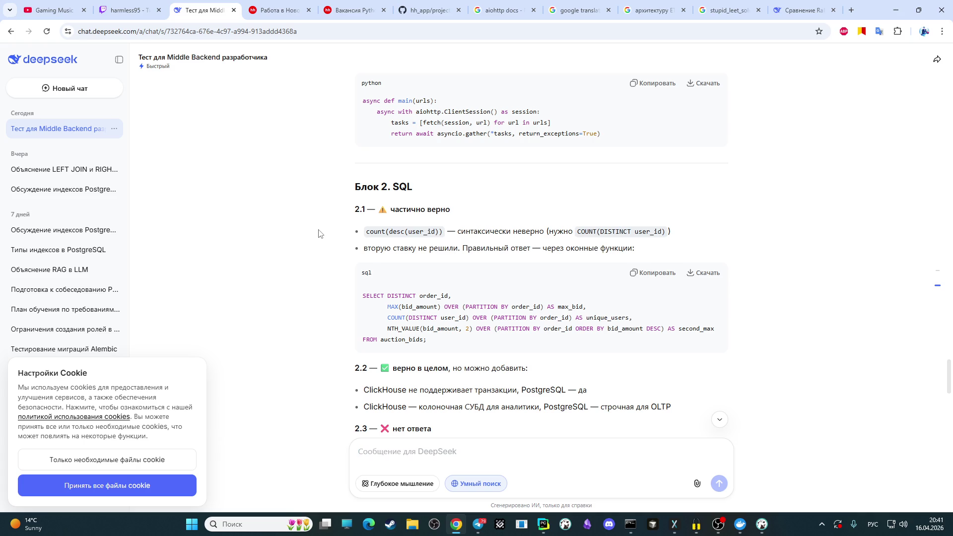
scroll(302, 263, down, 1)
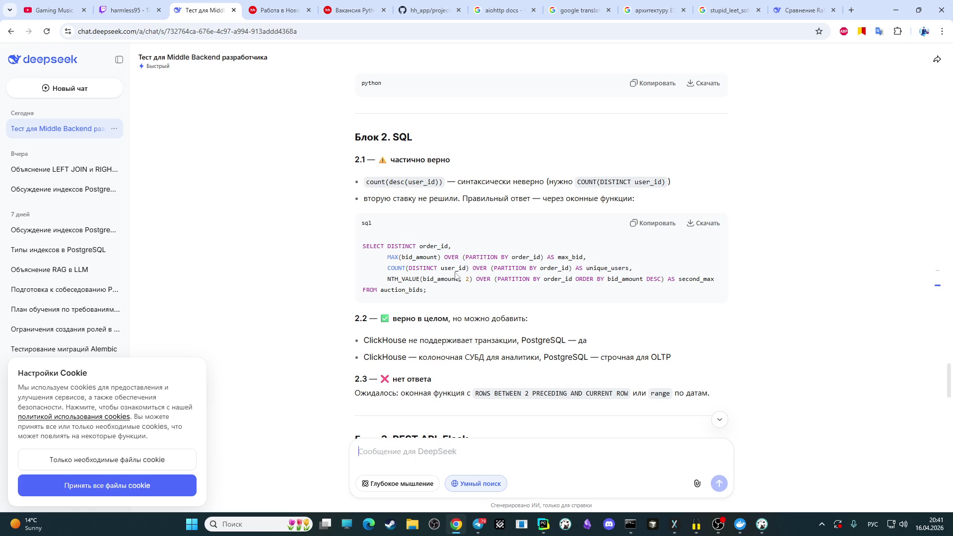
scroll(454, 276, down, 1)
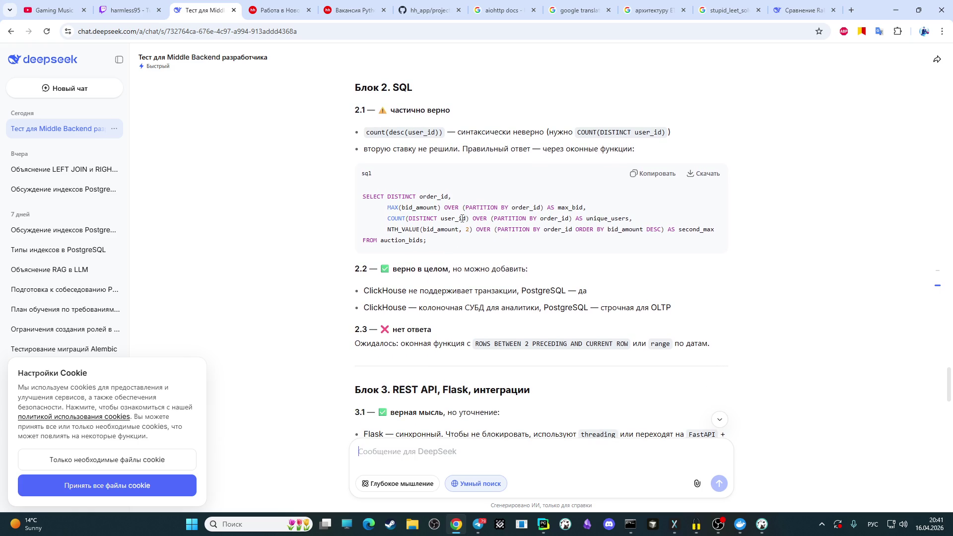
scroll(523, 242, down, 1)
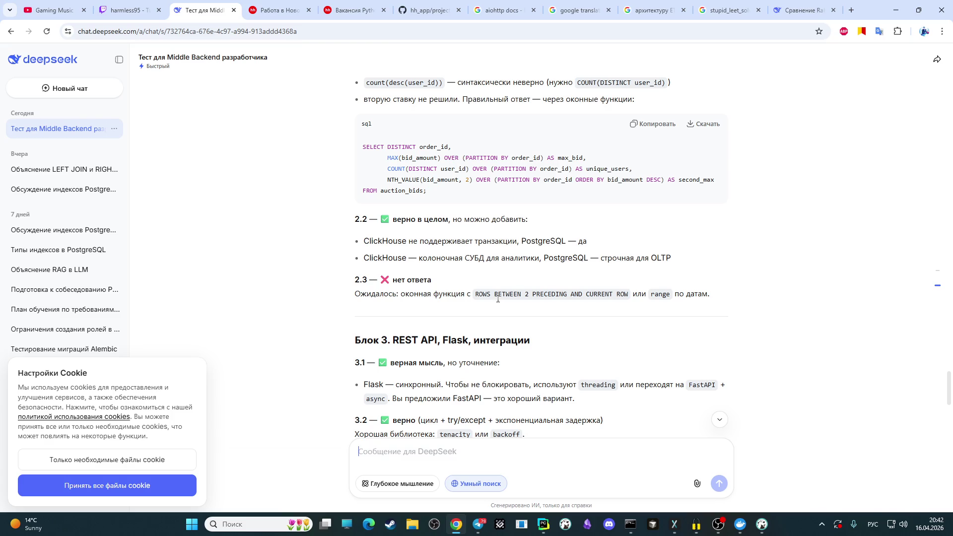
scroll(498, 298, down, 2)
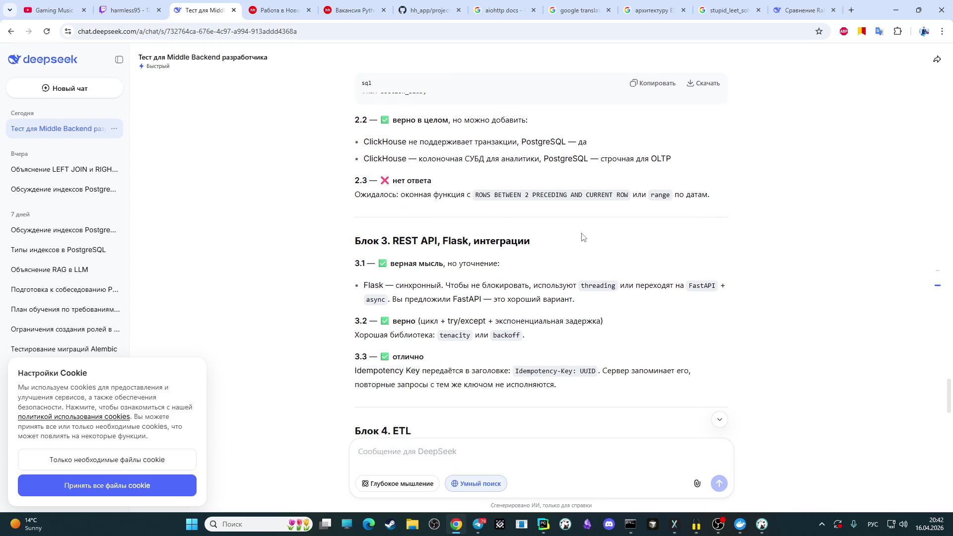
- Scroll through the Block 3 REST API and Block 4 ETL grading to the Block 5 heading
scroll(613, 214, down, 1)
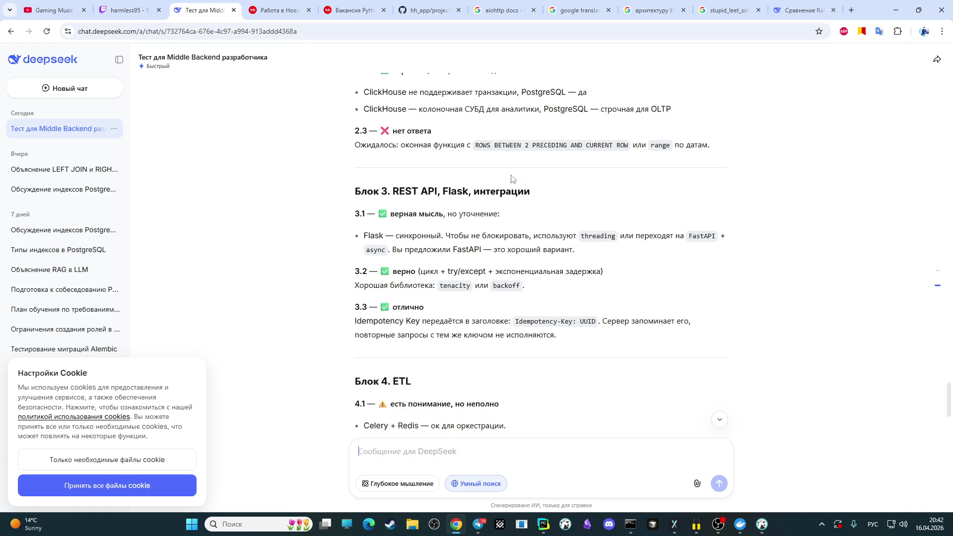
scroll(484, 184, down, 2)
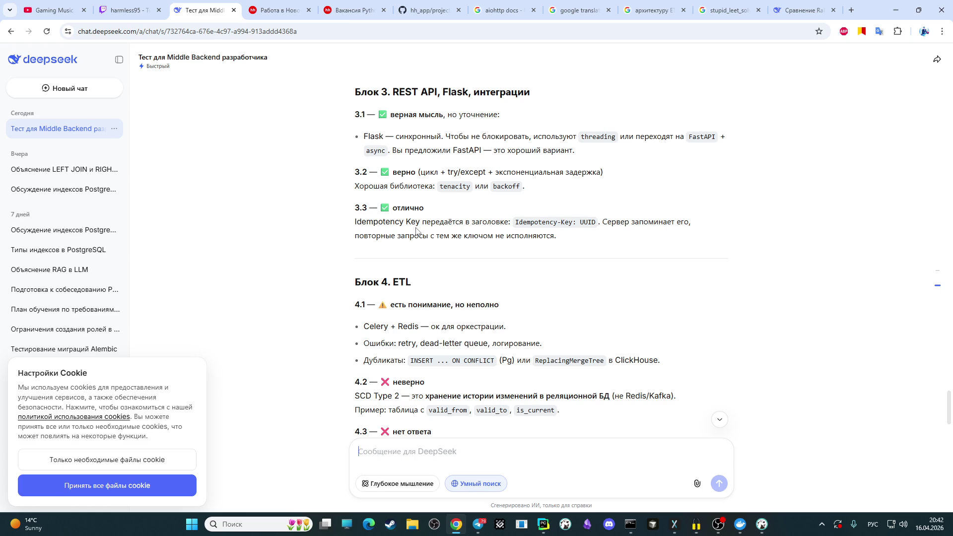
scroll(358, 249, down, 2)
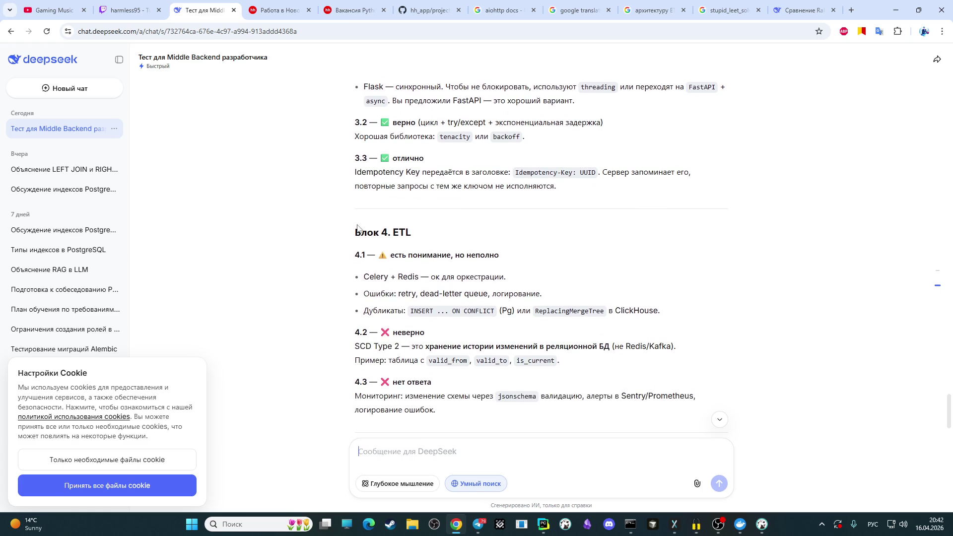
scroll(345, 222, down, 1)
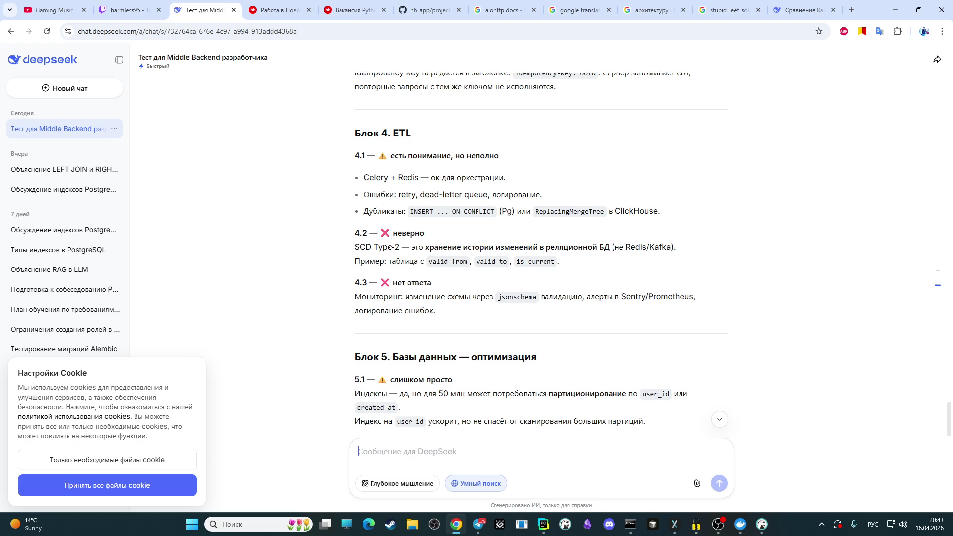
scroll(391, 248, up, 20)
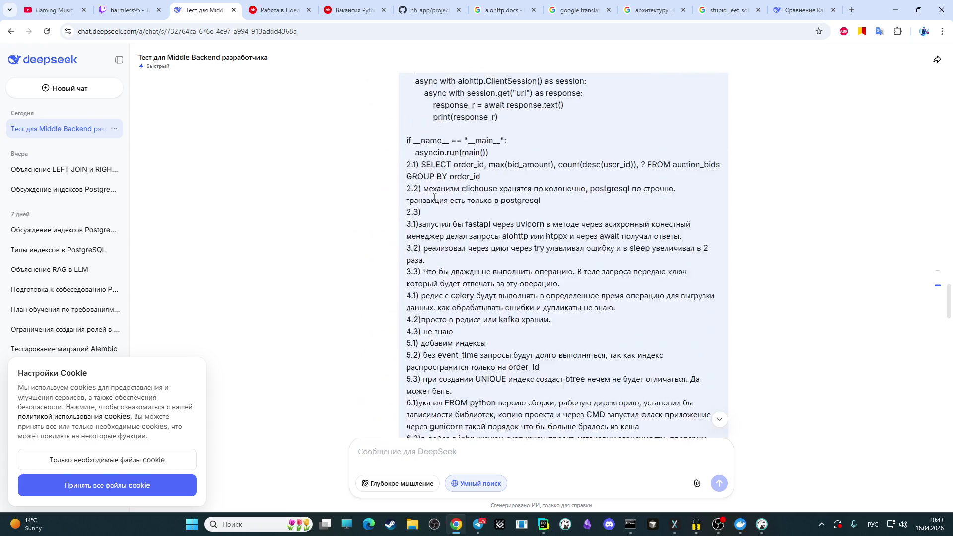
- Recheck the submitted answers above, then scroll back to the Block 5 grading of items 5.1–5.3
scroll(439, 204, up, 15)
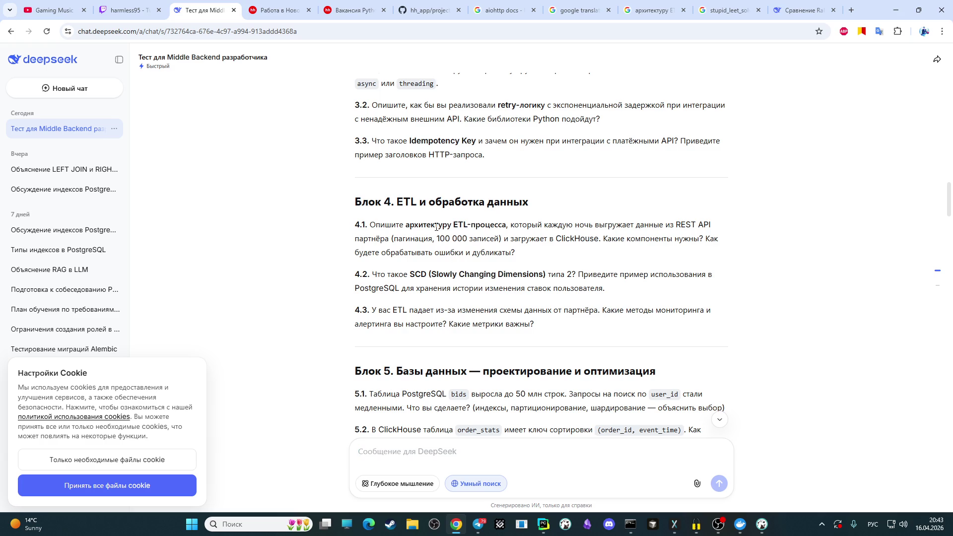
scroll(436, 227, down, 20)
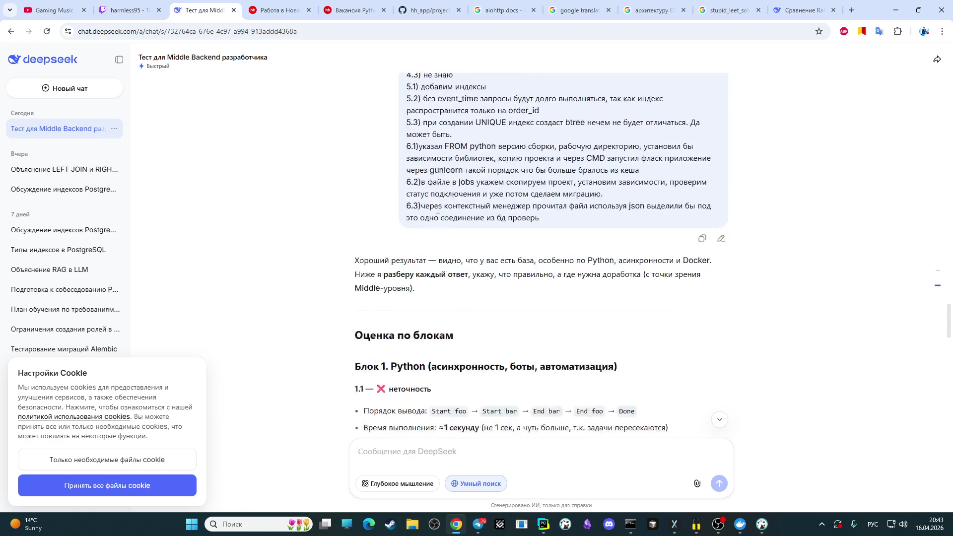
scroll(439, 218, down, 10)
scroll(427, 224, down, 2)
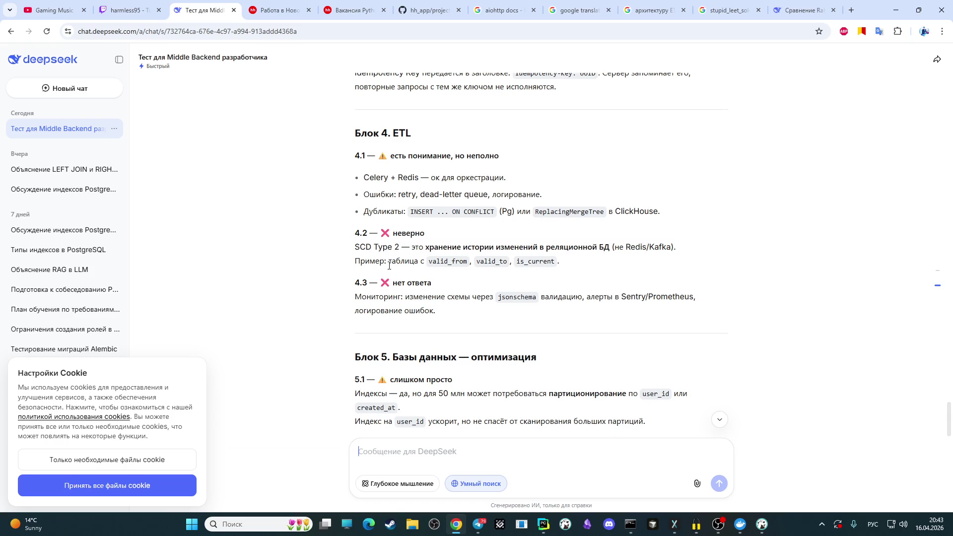
scroll(388, 264, down, 2)
scroll(304, 234, down, 1)
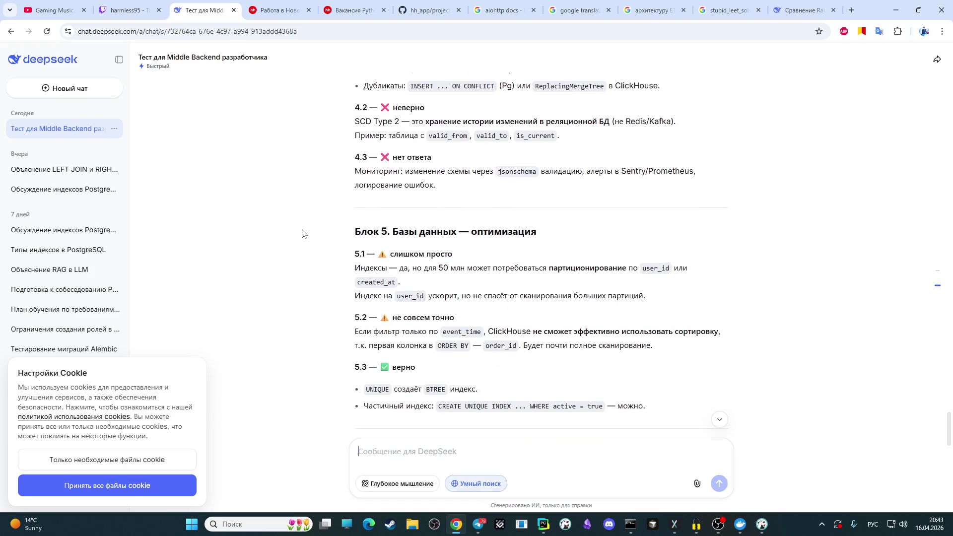
scroll(305, 234, down, 1)
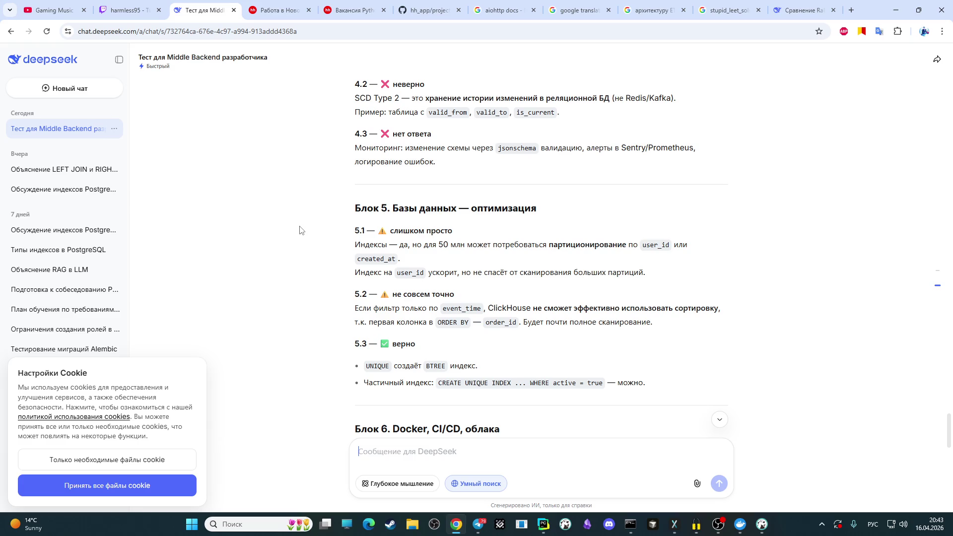